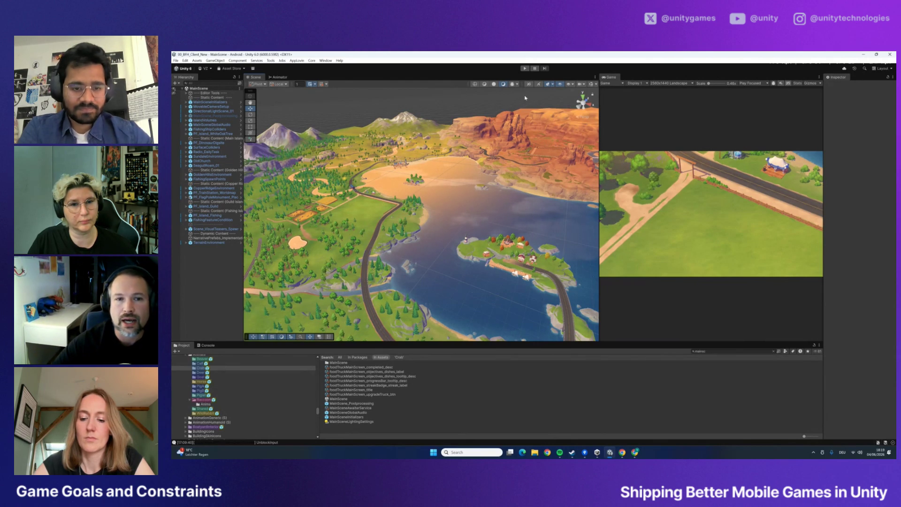
Switch the Scene view to Shaded Wireframe and widen it against the Game view
{"action": "left_click", "coordinate": [485, 85]}
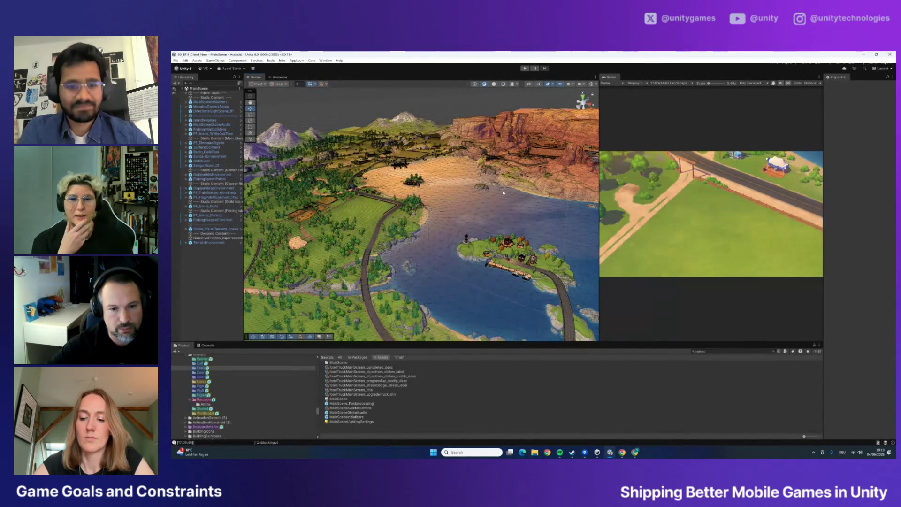
{"action": "left_click_drag", "start_coordinate": [599, 225], "coordinate": [642, 224]}
{"action": "mouse_move", "coordinate": [526, 206]}
{"action": "left_mouse_down"}
{"action": "mouse_move", "coordinate": [488, 221]}
{"action": "mouse_move", "coordinate": [534, 220]}
{"action": "left_mouse_up"}
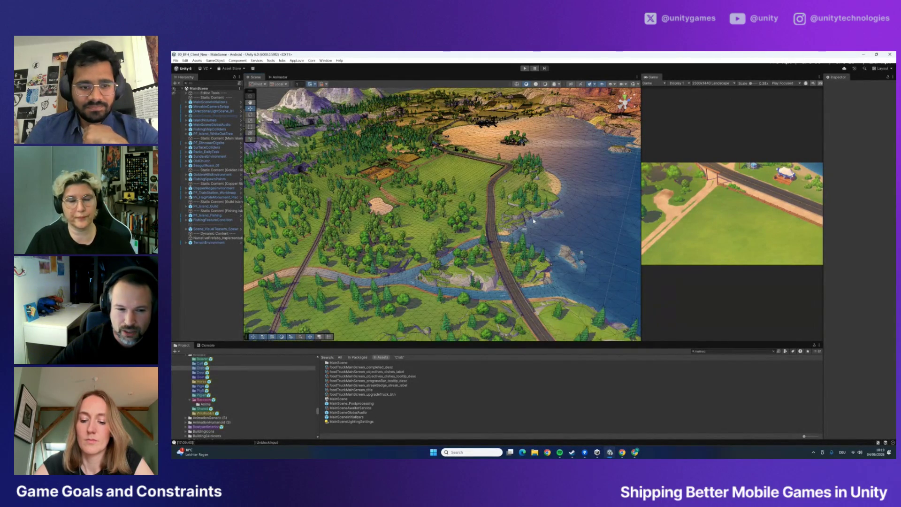
Orbit and tilt the Scene camera low over the island toward the mountains and cliffs
{"action": "left_click_drag", "start_coordinate": [501, 217], "coordinate": [495, 205]}
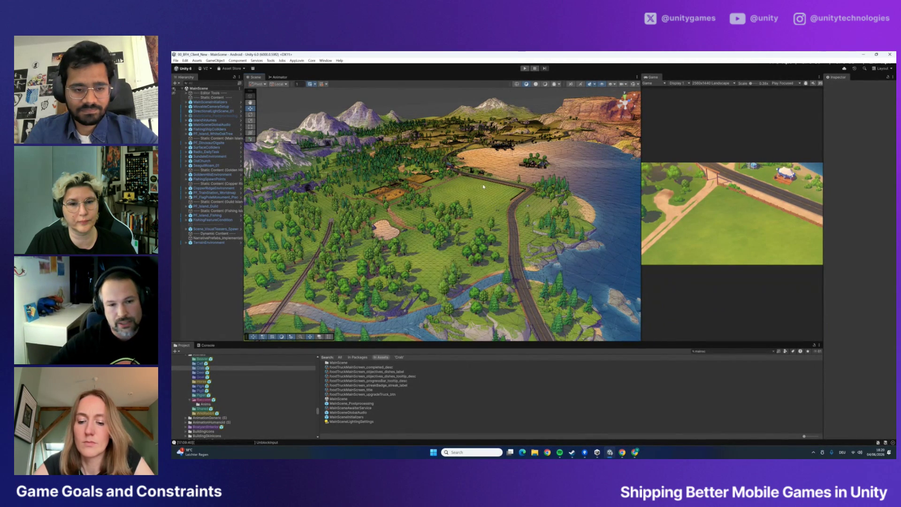
{"action": "mouse_move", "coordinate": [474, 168]}
{"action": "left_mouse_down"}
{"action": "mouse_move", "coordinate": [461, 142]}
{"action": "mouse_move", "coordinate": [474, 152]}
{"action": "left_mouse_up"}
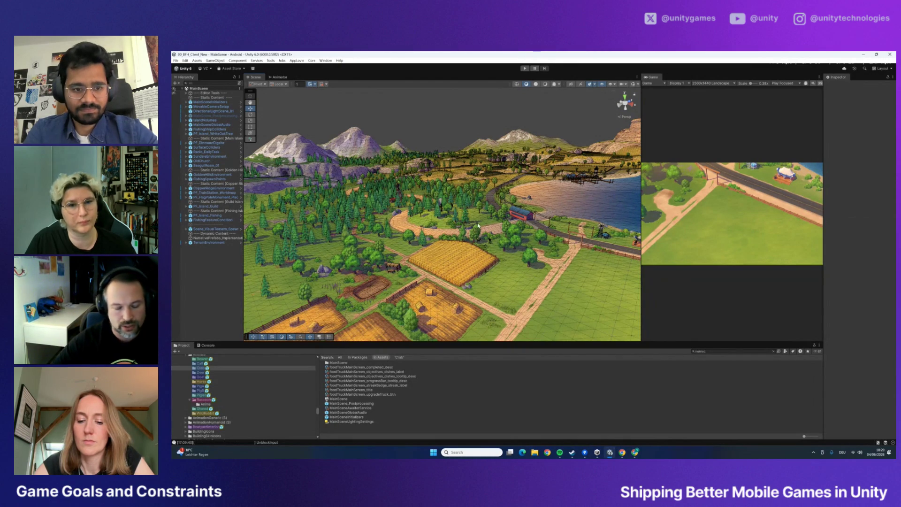
{"action": "mouse_move", "coordinate": [473, 237]}
{"action": "left_mouse_down"}
{"action": "mouse_move", "coordinate": [434, 231]}
{"action": "mouse_move", "coordinate": [538, 259]}
{"action": "mouse_move", "coordinate": [520, 249]}
{"action": "left_mouse_up"}
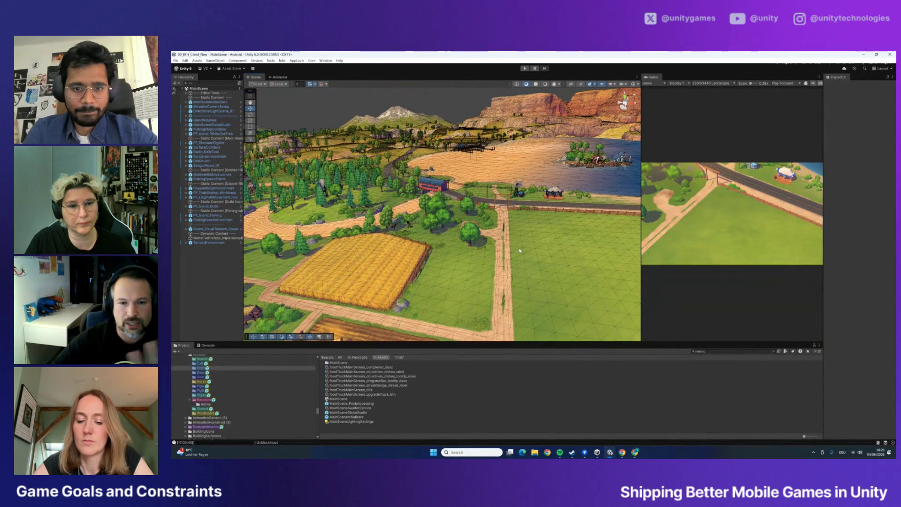
{"action": "mouse_move", "coordinate": [527, 248]}
{"action": "left_mouse_down"}
{"action": "mouse_move", "coordinate": [544, 207]}
{"action": "mouse_move", "coordinate": [457, 234]}
{"action": "left_mouse_up"}
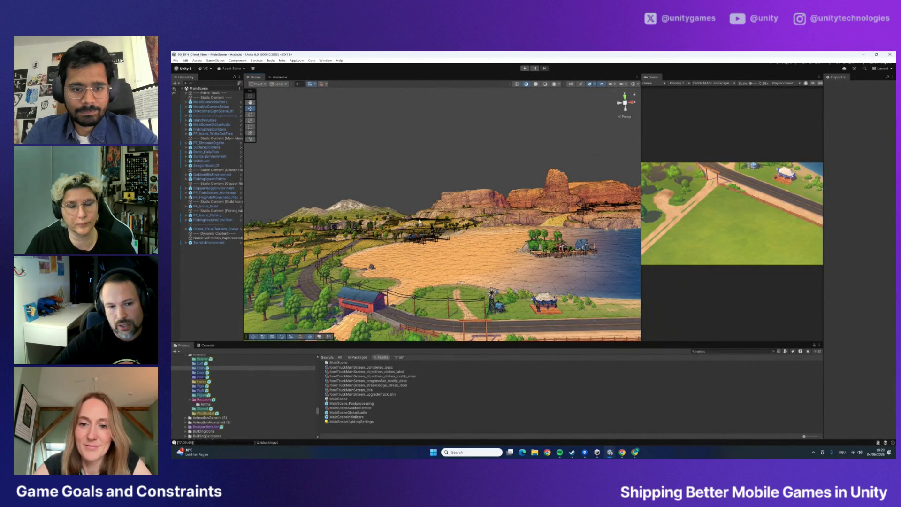
{"action": "mouse_move", "coordinate": [418, 224]}
{"action": "left_mouse_down"}
{"action": "mouse_move", "coordinate": [431, 259]}
{"action": "mouse_move", "coordinate": [391, 260]}
{"action": "mouse_move", "coordinate": [471, 302]}
{"action": "mouse_move", "coordinate": [526, 219]}
{"action": "mouse_move", "coordinate": [503, 206]}
{"action": "mouse_move", "coordinate": [440, 214]}
{"action": "mouse_move", "coordinate": [604, 255]}
{"action": "mouse_move", "coordinate": [548, 250]}
{"action": "mouse_move", "coordinate": [540, 233]}
{"action": "mouse_move", "coordinate": [477, 244]}
{"action": "left_mouse_up"}
Select TerrainChunk_13 under the field, frame it, and deactivate it
{"action": "left_click", "coordinate": [477, 244]}
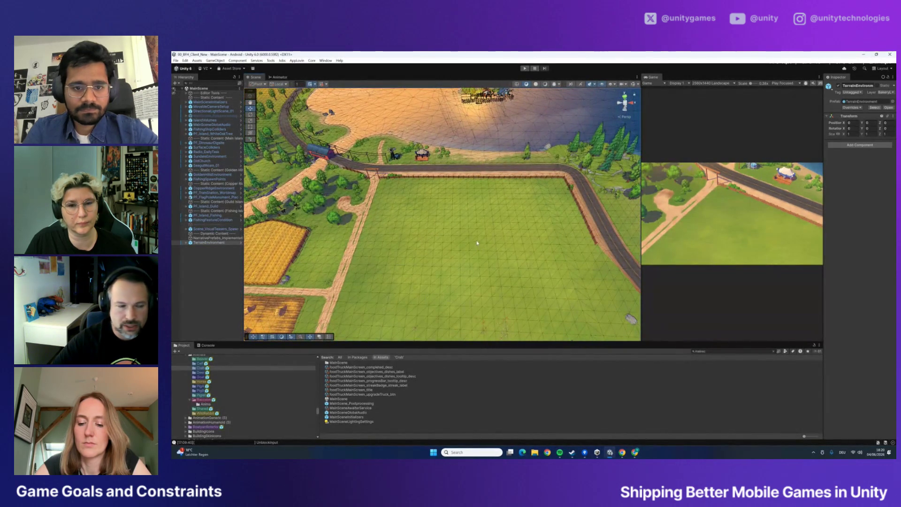
{"action": "left_click", "coordinate": [456, 240]}
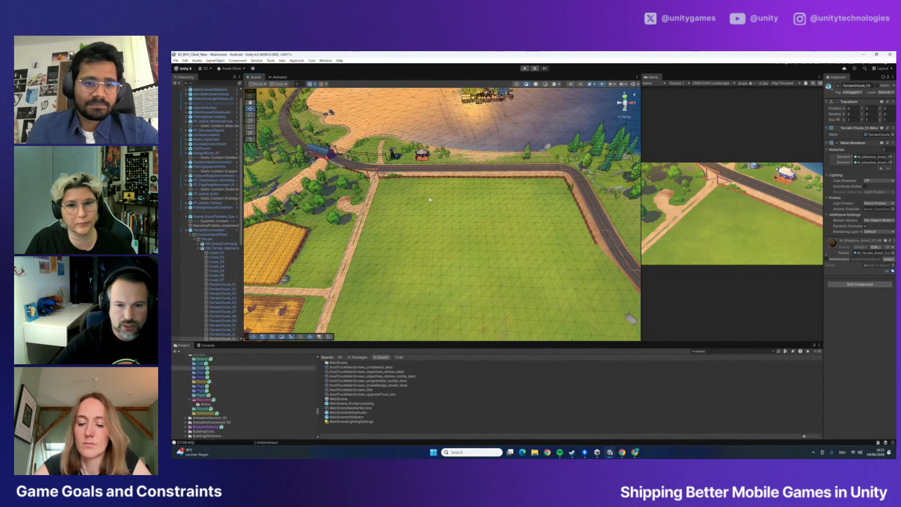
{"action": "key", "text": "f"}
{"action": "left_click_drag", "start_coordinate": [448, 176], "coordinate": [394, 180]}
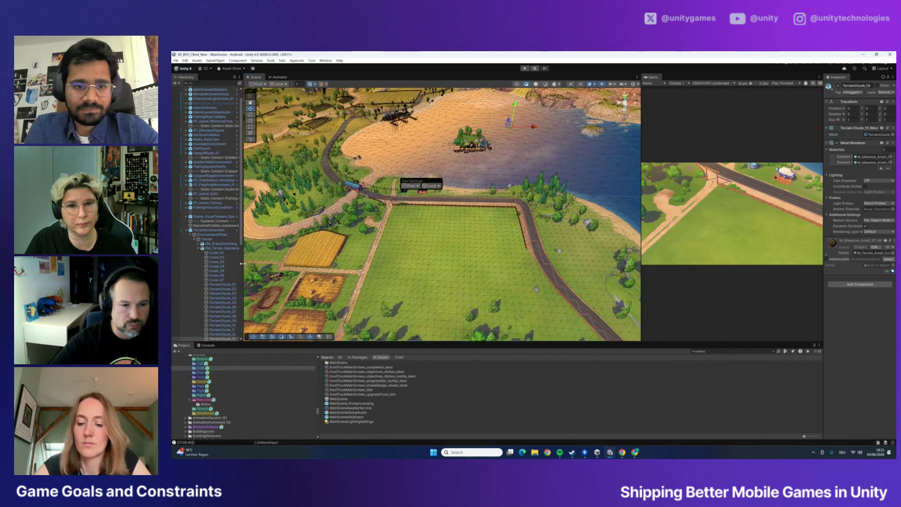
{"action": "left_click_drag", "start_coordinate": [243, 257], "coordinate": [279, 257]}
{"action": "left_click_drag", "start_coordinate": [484, 253], "coordinate": [484, 240]}
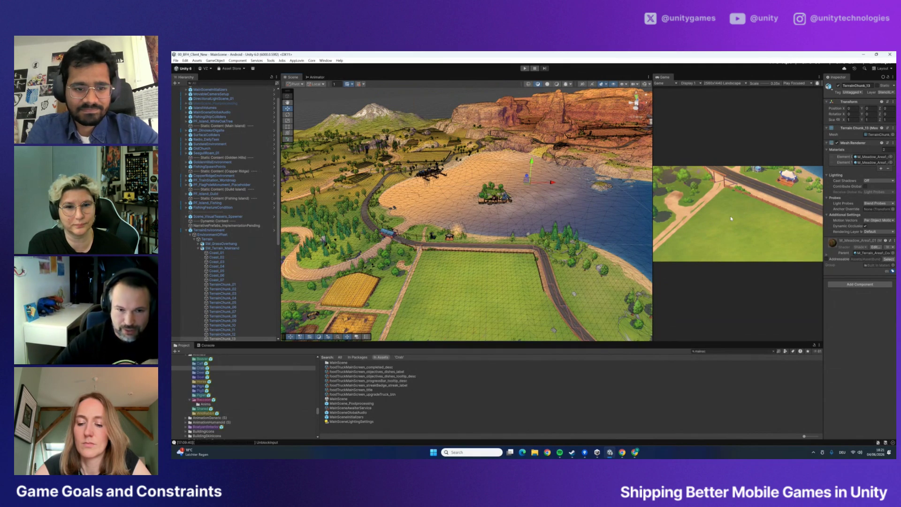
{"action": "left_click", "coordinate": [838, 86]}
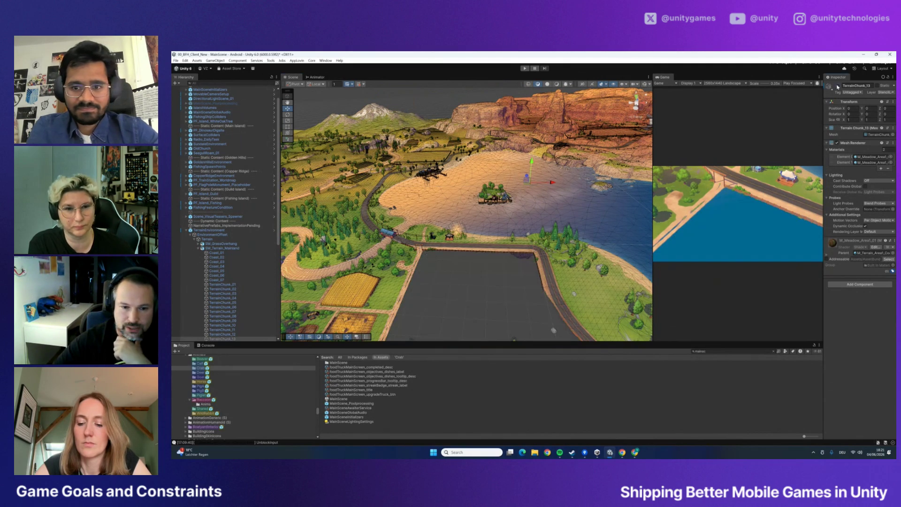
Inspect TerrainChunk_14, 17, 18 and 25 in turn
{"action": "left_click", "coordinate": [637, 225]}
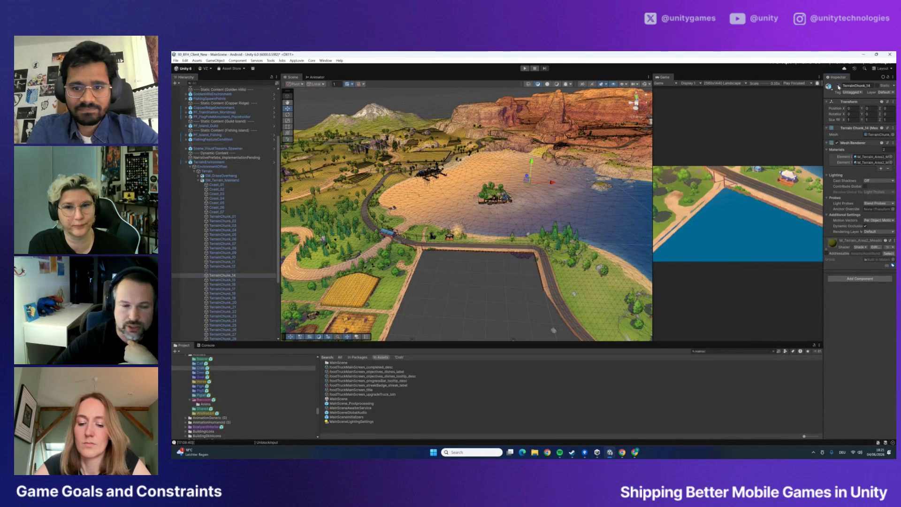
{"action": "left_click", "coordinate": [221, 289]}
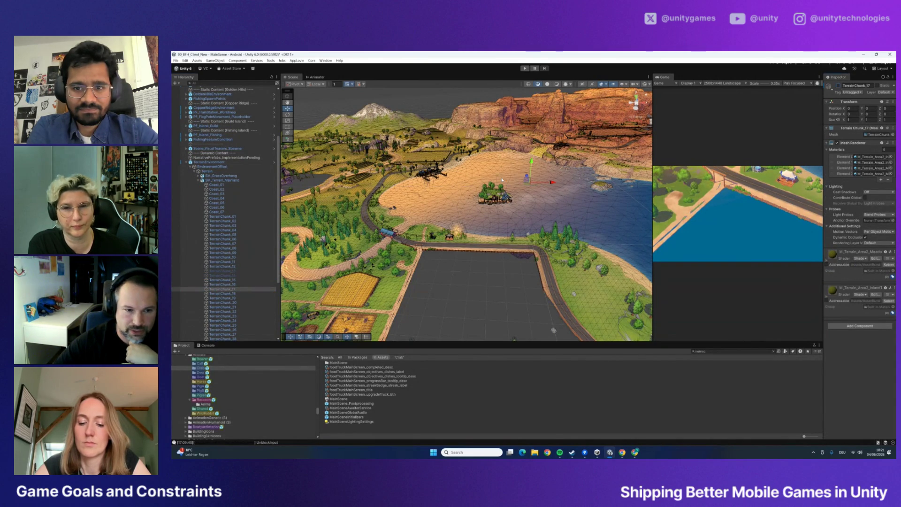
{"action": "left_click", "coordinate": [227, 294]}
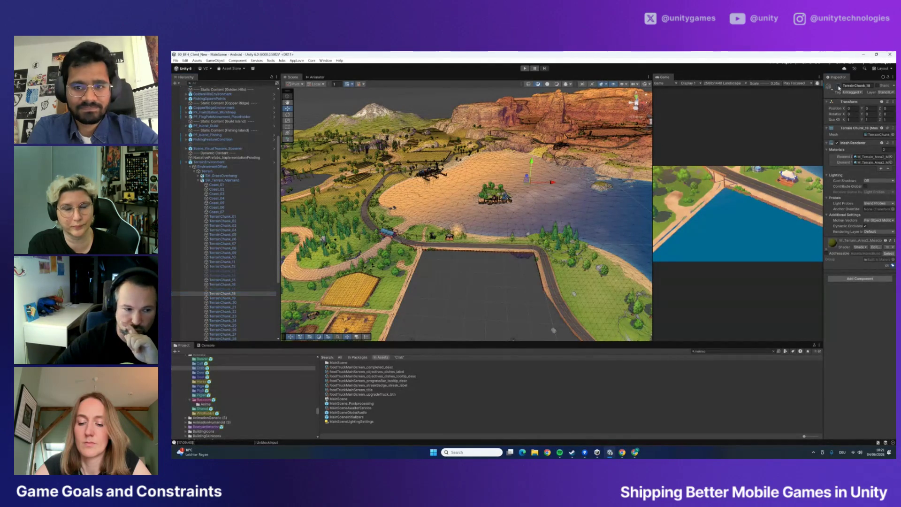
{"action": "left_click", "coordinate": [223, 325]}
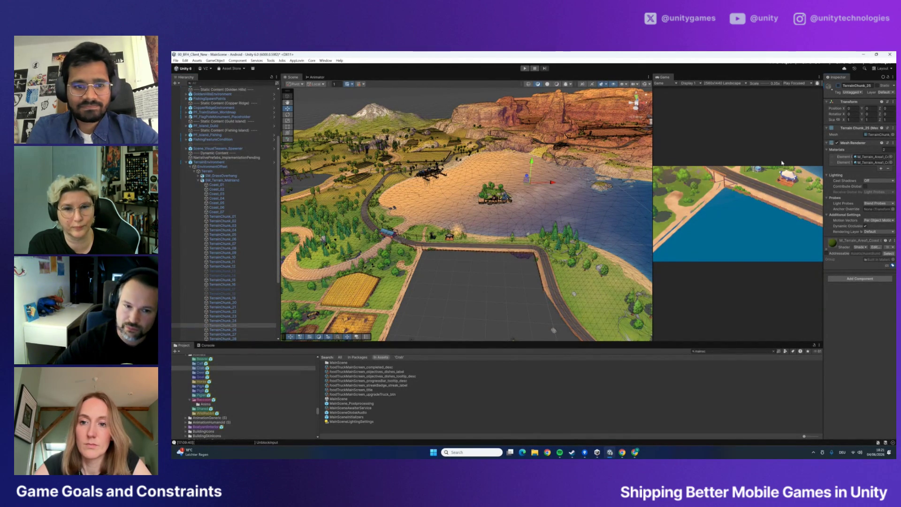
{"action": "left_click_drag", "start_coordinate": [469, 256], "coordinate": [385, 233]}
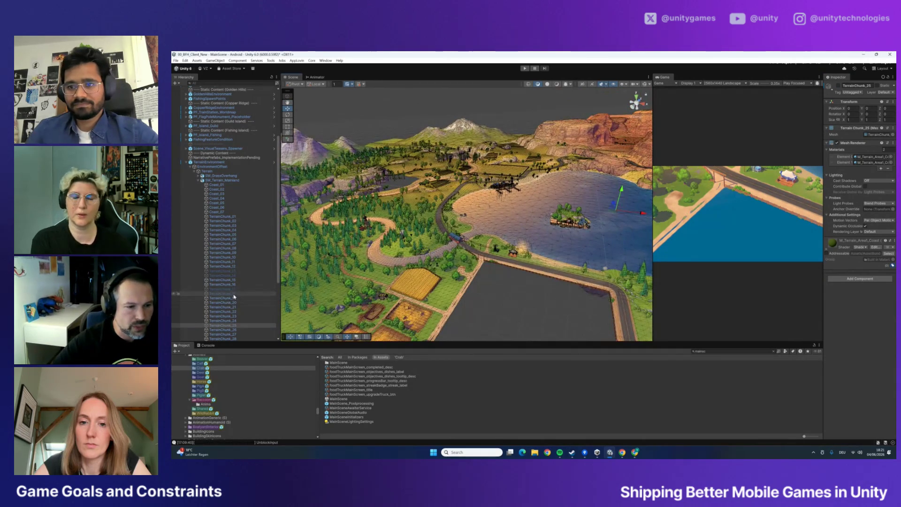
Multi-select the terrain chunks and reactivate them so the field renders green again
{"action": "left_click", "coordinate": [233, 294], "text": "ctrl"}
{"action": "left_click", "coordinate": [233, 288], "text": "ctrl"}
{"action": "left_click", "coordinate": [233, 276], "text": "ctrl"}
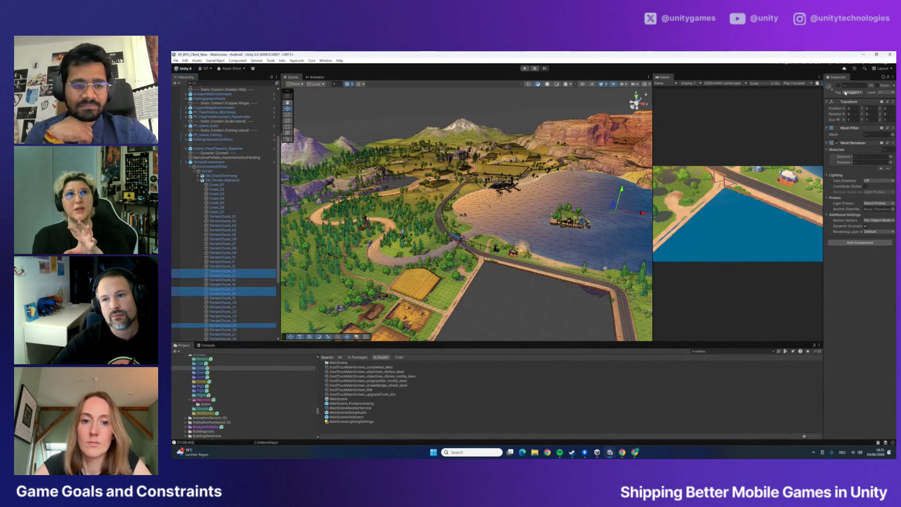
{"action": "left_click", "coordinate": [713, 187]}
Orbit toward the lake, select Coast_05, then frame Coast_02 in the Scene view
{"action": "mouse_move", "coordinate": [540, 212]}
{"action": "left_mouse_down"}
{"action": "mouse_move", "coordinate": [576, 212]}
{"action": "mouse_move", "coordinate": [471, 217]}
{"action": "mouse_move", "coordinate": [393, 156]}
{"action": "mouse_move", "coordinate": [371, 163]}
{"action": "mouse_move", "coordinate": [421, 170]}
{"action": "mouse_move", "coordinate": [188, 221]}
{"action": "left_mouse_up"}
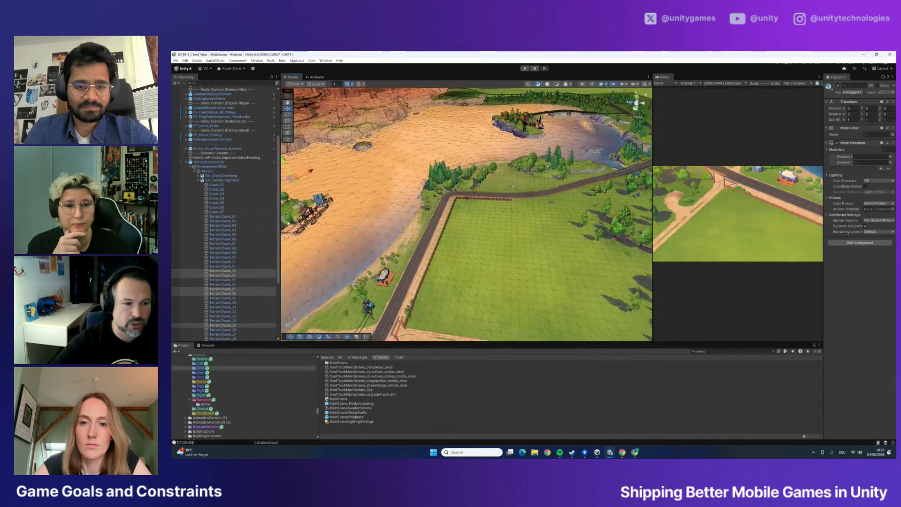
{"action": "scroll", "coordinate": [239, 208], "scroll_direction": "down", "scroll_amount": 5}
{"action": "scroll", "coordinate": [239, 209], "scroll_direction": "up", "scroll_amount": 4}
{"action": "left_click", "coordinate": [224, 176]}
{"action": "double_click", "coordinate": [217, 162]}
Pan across to the green hills and select the SM_Mountain_2_Low mountain
{"action": "mouse_move", "coordinate": [474, 238]}
{"action": "left_mouse_down"}
{"action": "mouse_move", "coordinate": [542, 241]}
{"action": "mouse_move", "coordinate": [550, 207]}
{"action": "left_mouse_up"}
{"action": "left_click", "coordinate": [551, 207]}
{"action": "left_click", "coordinate": [551, 207]}
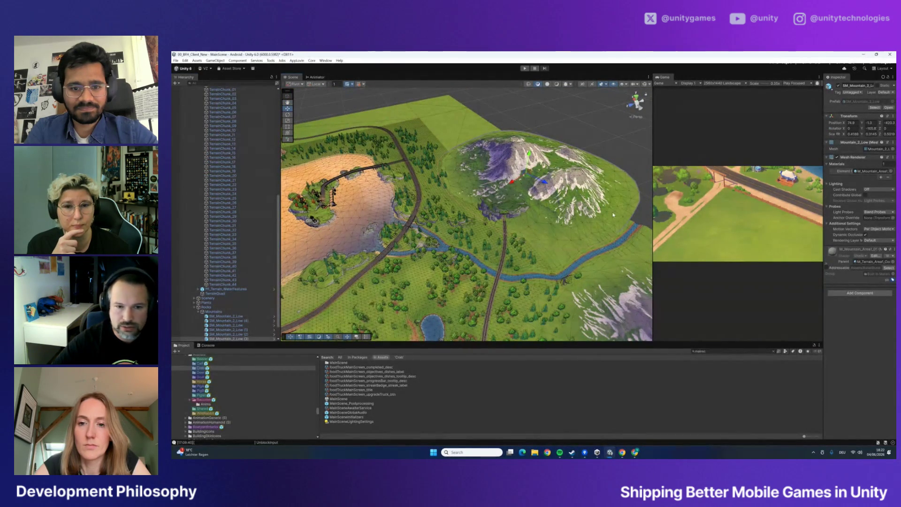
Deactivate SM_Mountain_2_Low and a neighbouring mountain mesh
{"action": "left_click", "coordinate": [838, 86]}
{"action": "left_click", "coordinate": [839, 86]}
{"action": "left_click_drag", "start_coordinate": [571, 178], "coordinate": [649, 183]}
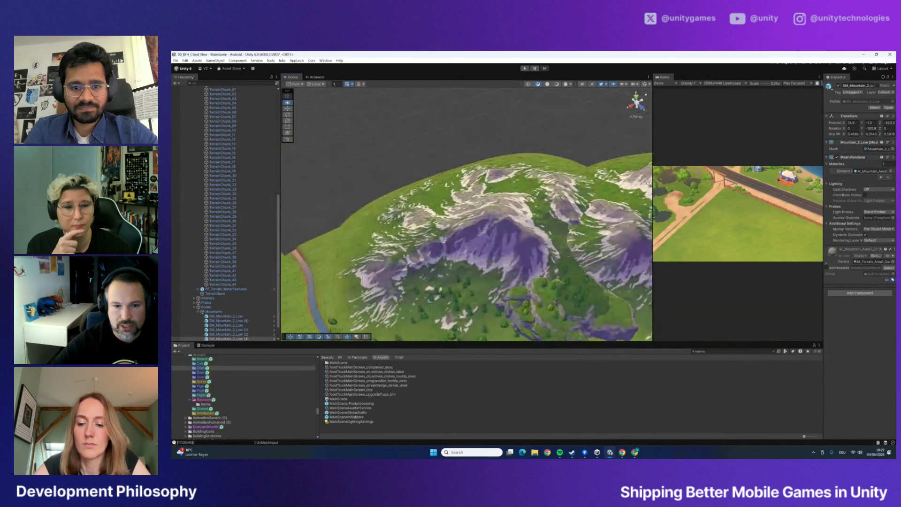
{"action": "left_click", "coordinate": [474, 251]}
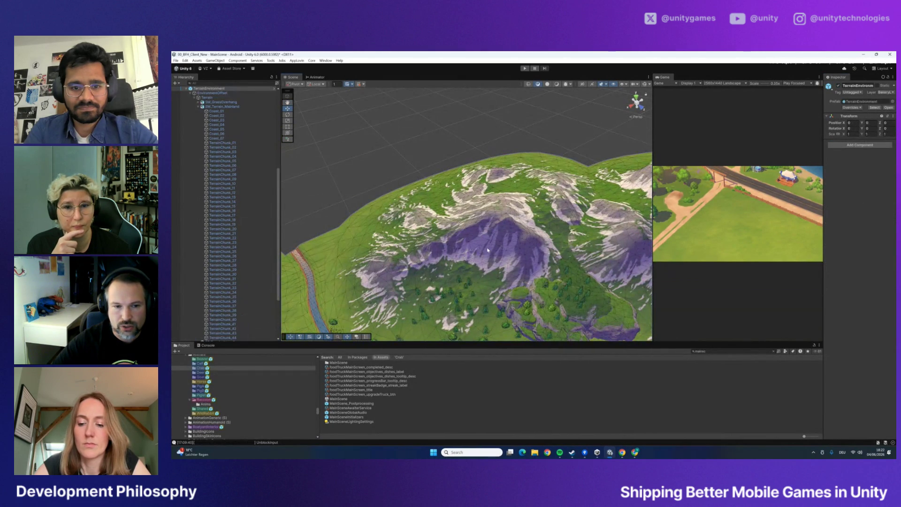
{"action": "left_click", "coordinate": [839, 86]}
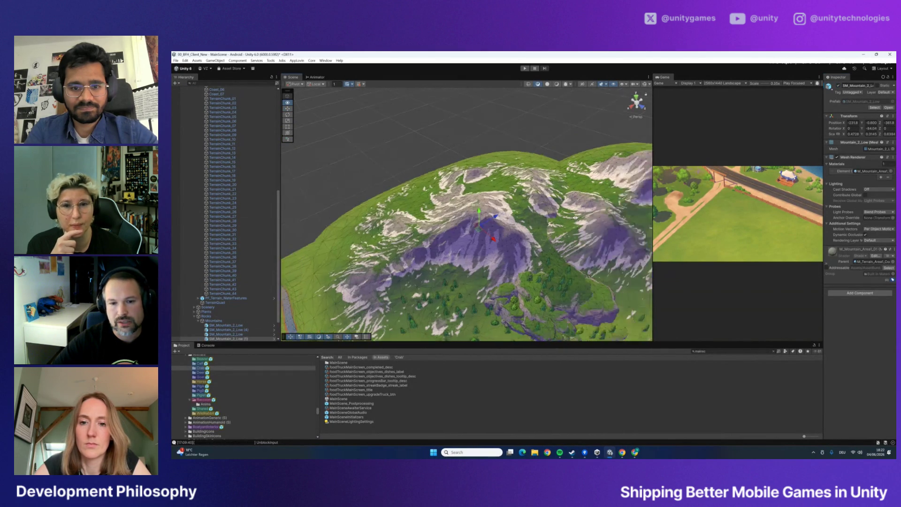
Frame out over the canyon and lake, widen the Game view slightly, and orbit the terrain
{"action": "key", "text": "f"}
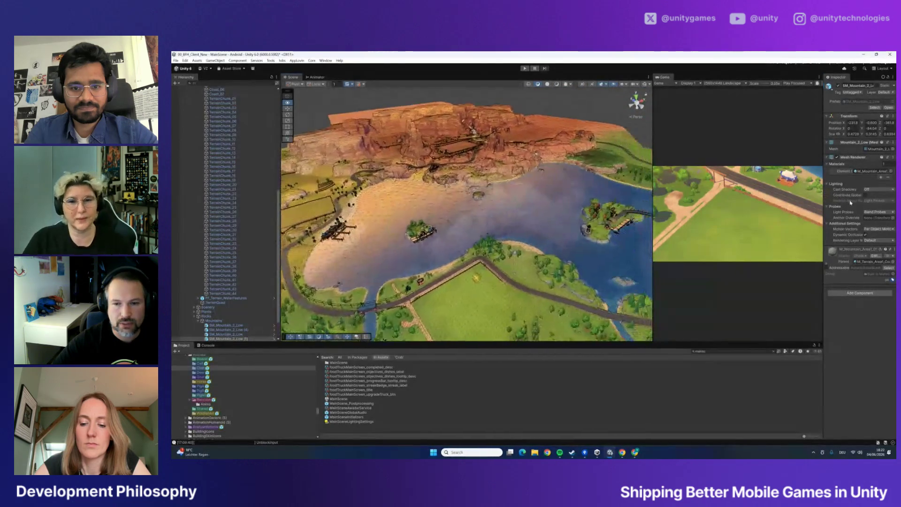
{"action": "left_click_drag", "start_coordinate": [651, 209], "coordinate": [642, 209]}
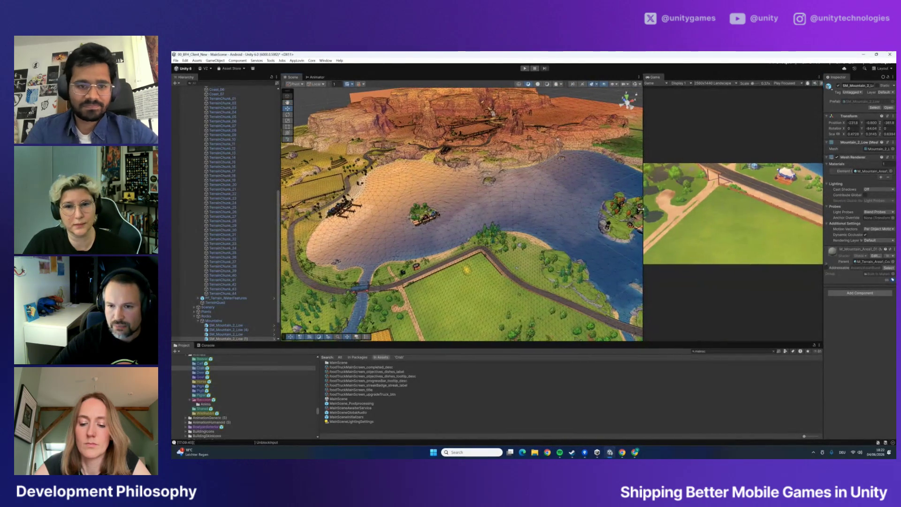
{"action": "mouse_move", "coordinate": [540, 197]}
{"action": "left_mouse_down"}
{"action": "mouse_move", "coordinate": [540, 174]}
{"action": "mouse_move", "coordinate": [615, 185]}
{"action": "mouse_move", "coordinate": [406, 197]}
{"action": "left_mouse_up"}
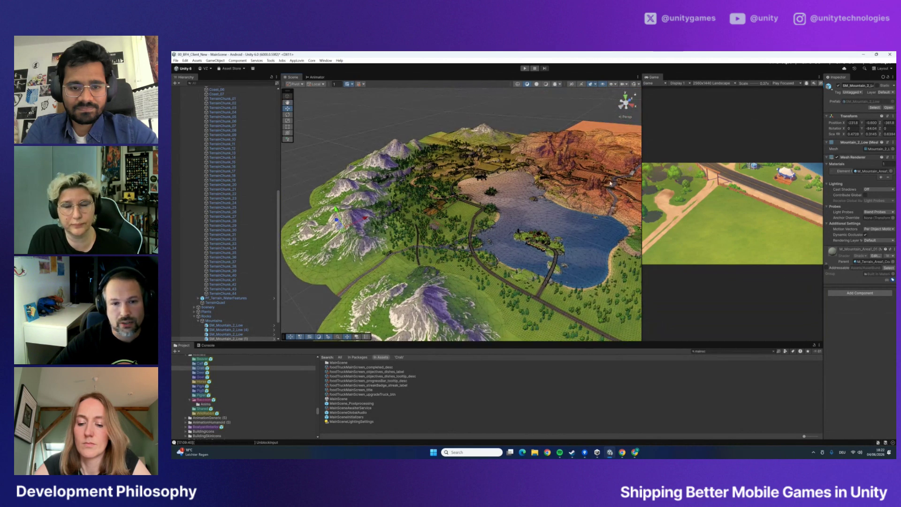
{"action": "mouse_move", "coordinate": [585, 242]}
{"action": "left_mouse_down"}
{"action": "mouse_move", "coordinate": [554, 208]}
{"action": "mouse_move", "coordinate": [608, 228]}
{"action": "mouse_move", "coordinate": [546, 218]}
{"action": "mouse_move", "coordinate": [622, 226]}
{"action": "mouse_move", "coordinate": [537, 220]}
{"action": "mouse_move", "coordinate": [620, 231]}
{"action": "mouse_move", "coordinate": [556, 203]}
{"action": "left_mouse_up"}
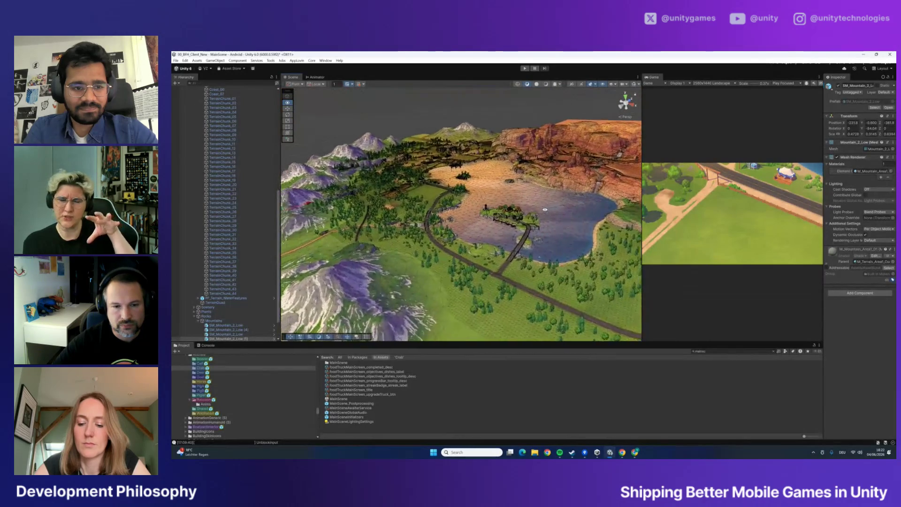
Orbit the Scene view around the lake and drag the divider left to enlarge the Game view
{"action": "left_click_drag", "start_coordinate": [560, 193], "coordinate": [557, 196]}
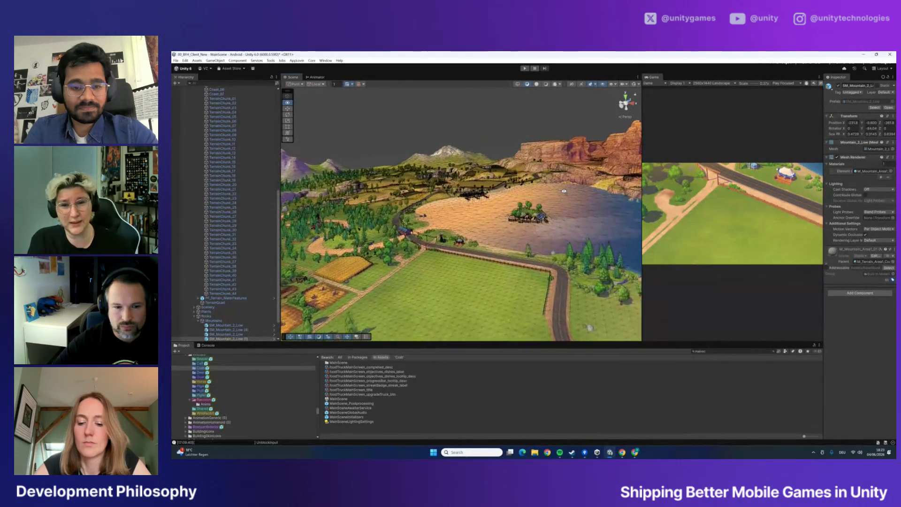
{"action": "left_click_drag", "start_coordinate": [554, 193], "coordinate": [787, 228]}
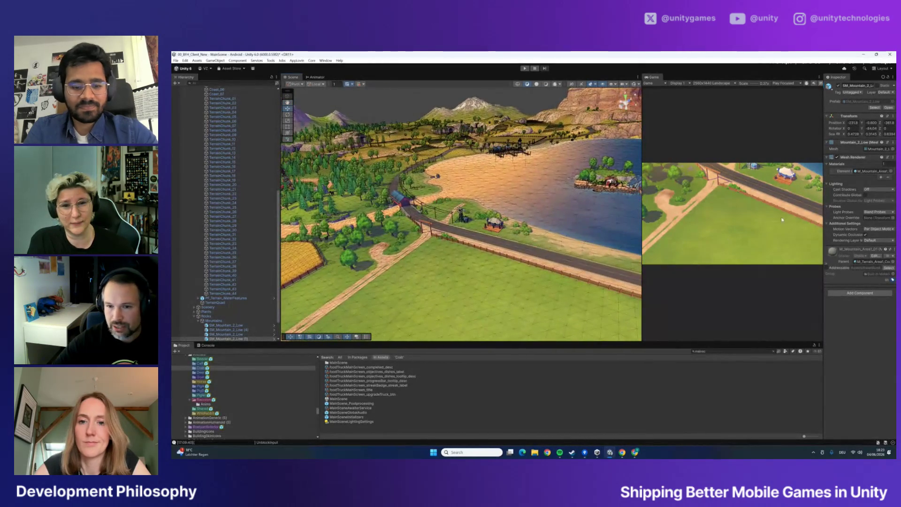
{"action": "left_click_drag", "start_coordinate": [640, 205], "coordinate": [516, 219]}
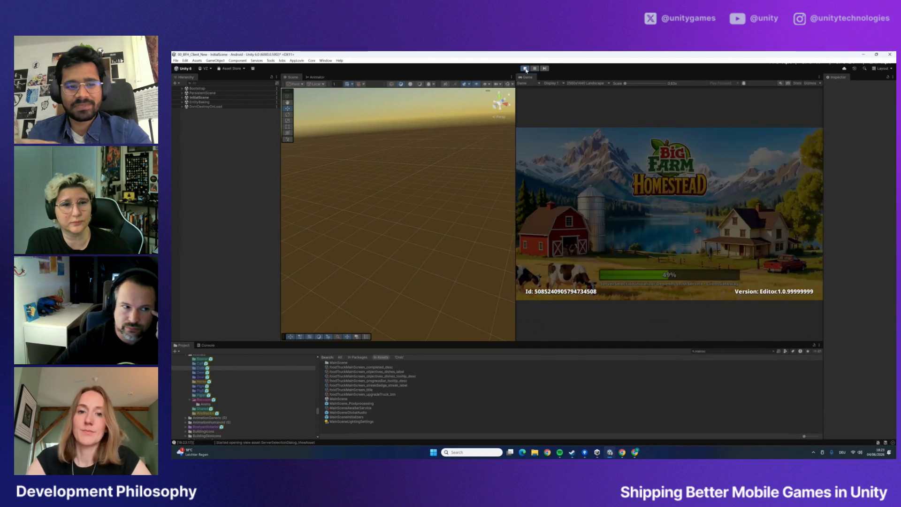
Connect to the Production server and let the game load
{"action": "left_click", "coordinate": [604, 227]}
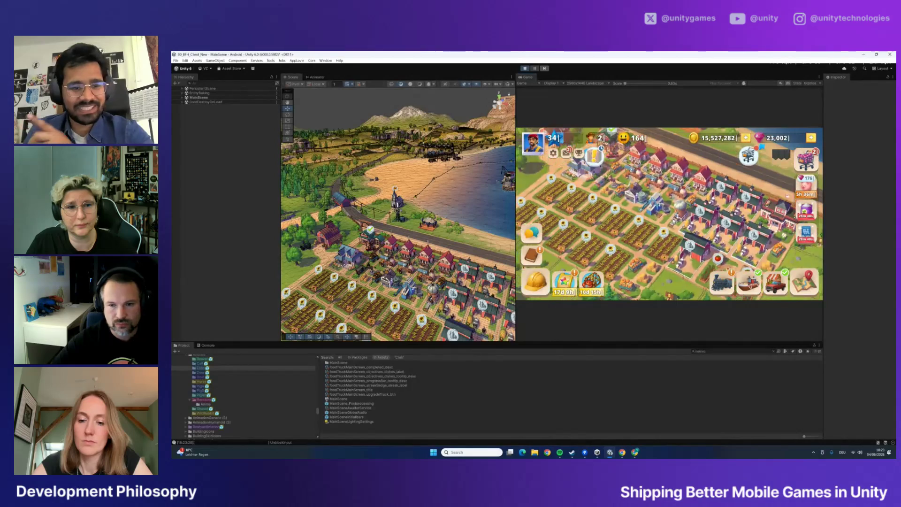
{"action": "right_click", "coordinate": [426, 241]}
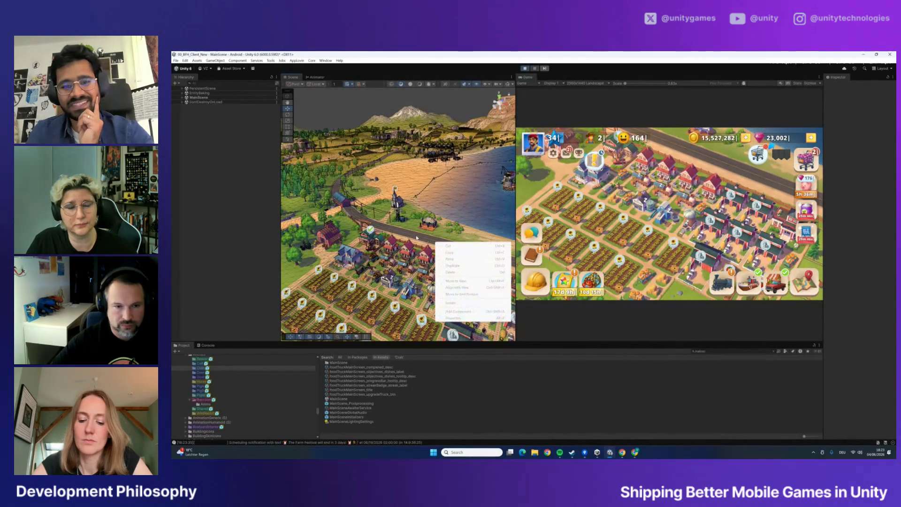
{"action": "left_click", "coordinate": [639, 217]}
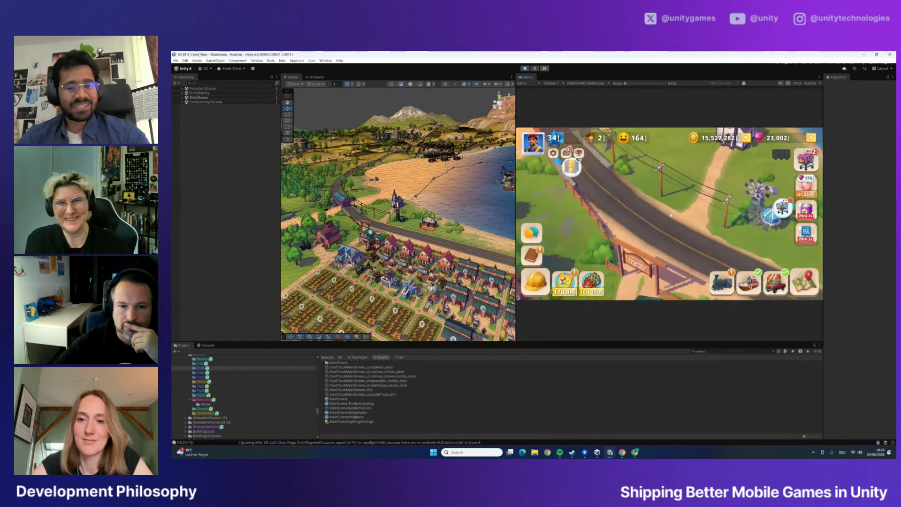
Orbit and zoom the Scene camera close to the red barn and tree
{"action": "mouse_move", "coordinate": [413, 216]}
{"action": "left_mouse_down"}
{"action": "mouse_move", "coordinate": [375, 217]}
{"action": "mouse_move", "coordinate": [415, 230]}
{"action": "mouse_move", "coordinate": [590, 222]}
{"action": "mouse_move", "coordinate": [473, 232]}
{"action": "mouse_move", "coordinate": [564, 232]}
{"action": "left_mouse_up"}
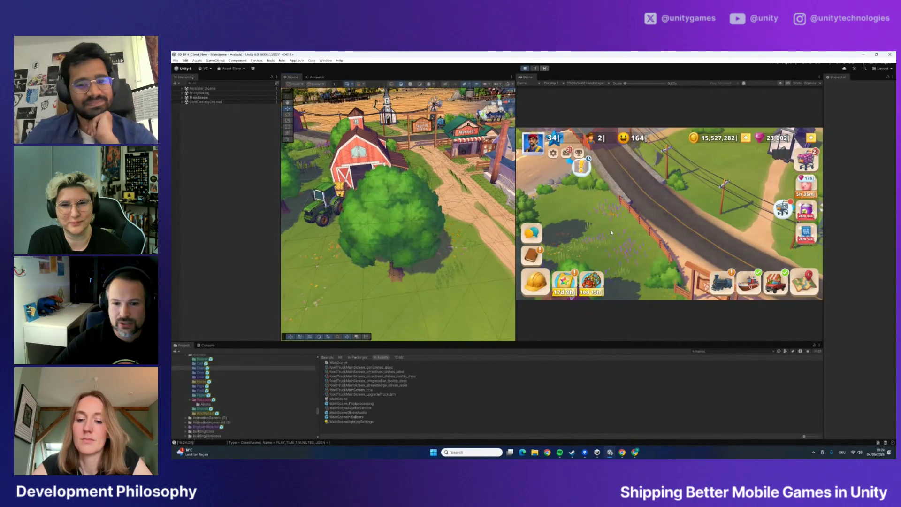
{"action": "scroll", "coordinate": [619, 246], "scroll_direction": "down", "scroll_amount": 5}
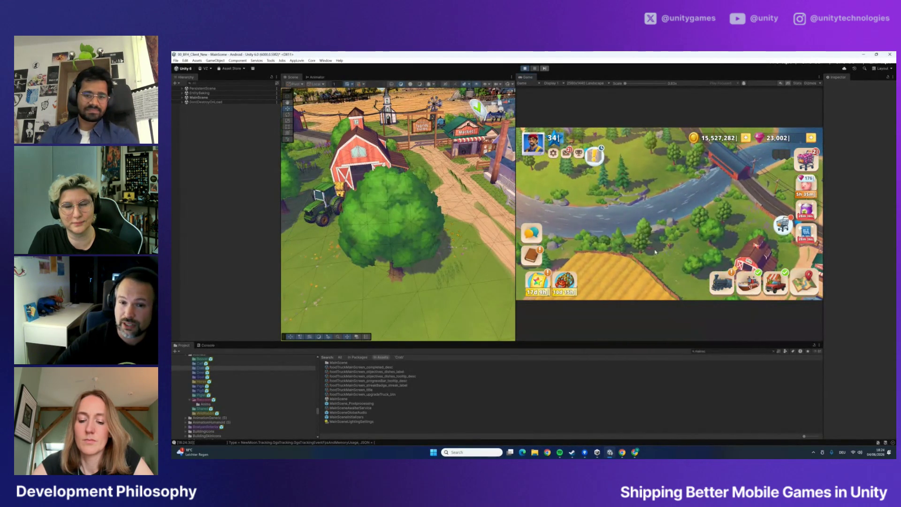
{"action": "left_click_drag", "start_coordinate": [401, 204], "coordinate": [433, 240]}
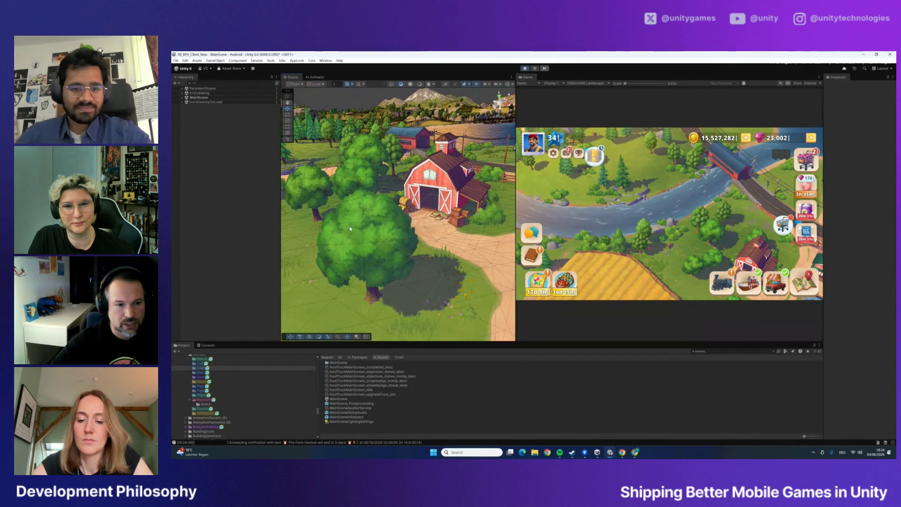
Pull the Scene camera back for a wider view of the barns and Market building
{"action": "mouse_move", "coordinate": [426, 258]}
{"action": "left_mouse_down"}
{"action": "mouse_move", "coordinate": [432, 246]}
{"action": "mouse_move", "coordinate": [446, 252]}
{"action": "mouse_move", "coordinate": [433, 252]}
{"action": "left_mouse_up"}
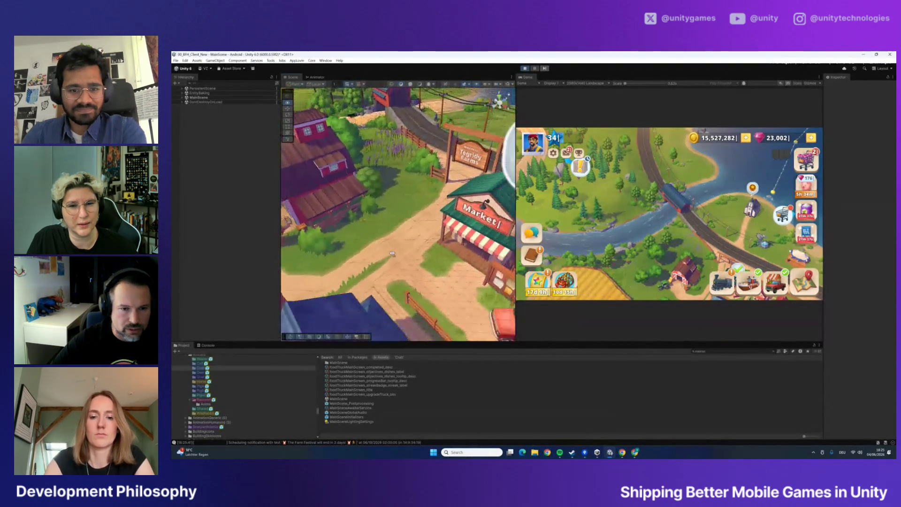
Zoom and rotate the Scene camera over the village houses, sunflower fields and forest
{"action": "scroll", "coordinate": [391, 254], "scroll_direction": "down", "scroll_amount": 3}
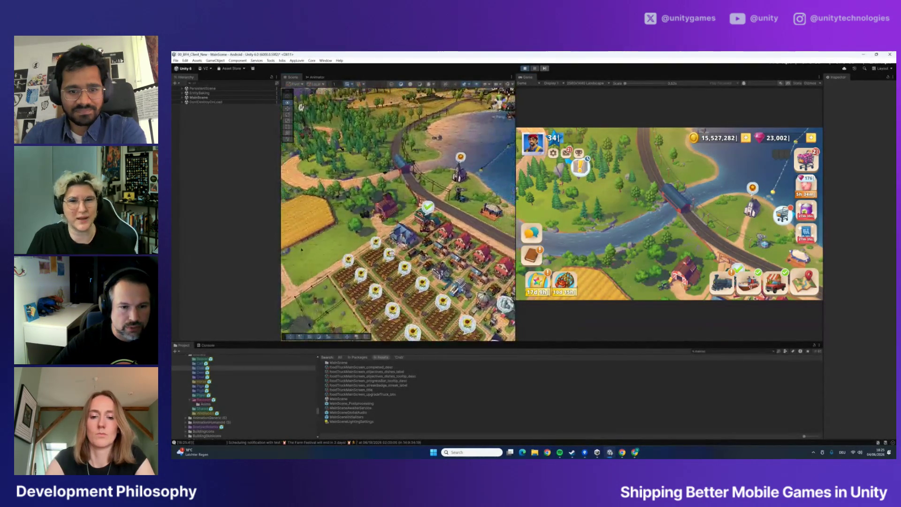
{"action": "scroll", "coordinate": [297, 255], "scroll_direction": "up", "scroll_amount": 2}
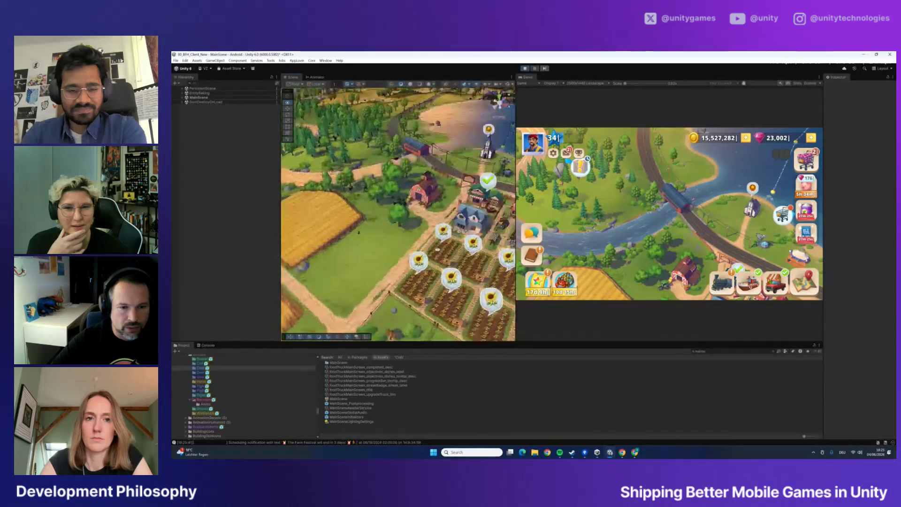
{"action": "scroll", "coordinate": [462, 249], "scroll_direction": "up", "scroll_amount": 3}
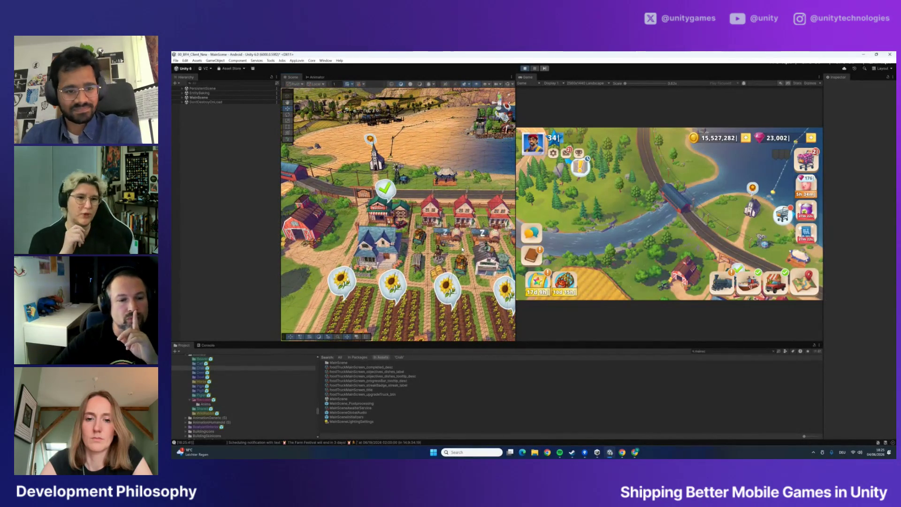
{"action": "mouse_move", "coordinate": [443, 202]}
{"action": "left_mouse_down"}
{"action": "mouse_move", "coordinate": [372, 205]}
{"action": "mouse_move", "coordinate": [359, 198]}
{"action": "left_mouse_up"}
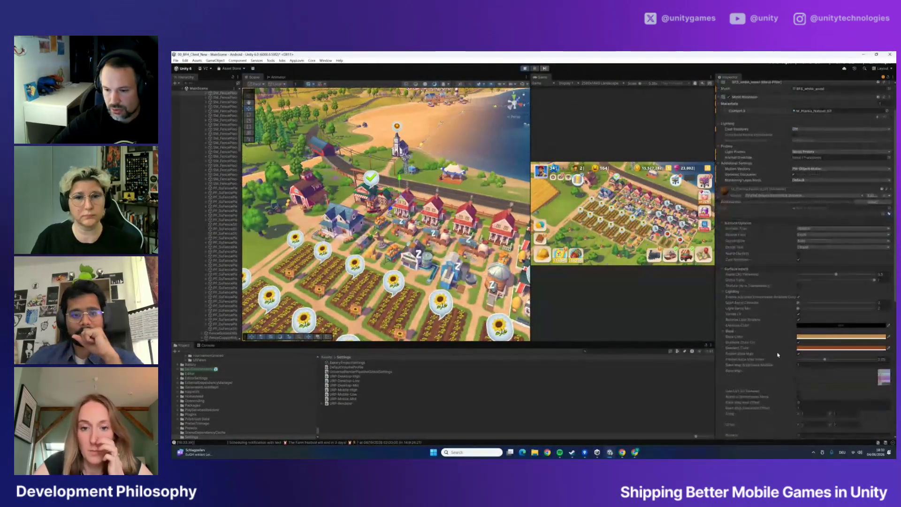
Scroll down to the planks material's Surface Options and Surface Inputs settings
{"action": "scroll", "coordinate": [798, 355], "scroll_direction": "down", "scroll_amount": 3}
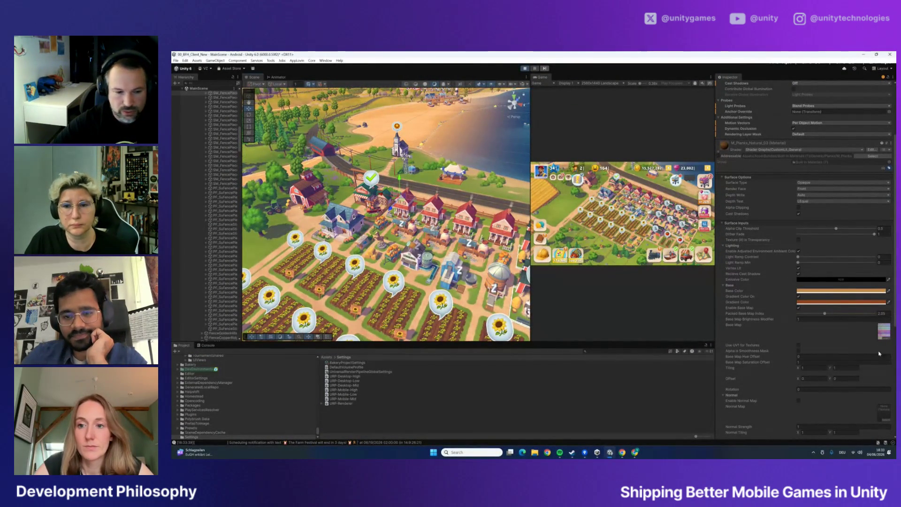
Ping T_Packed_WoodPlanks_01 from the Base Map, select it, and preview its R, G, B and A channels
{"action": "left_click", "coordinate": [885, 331]}
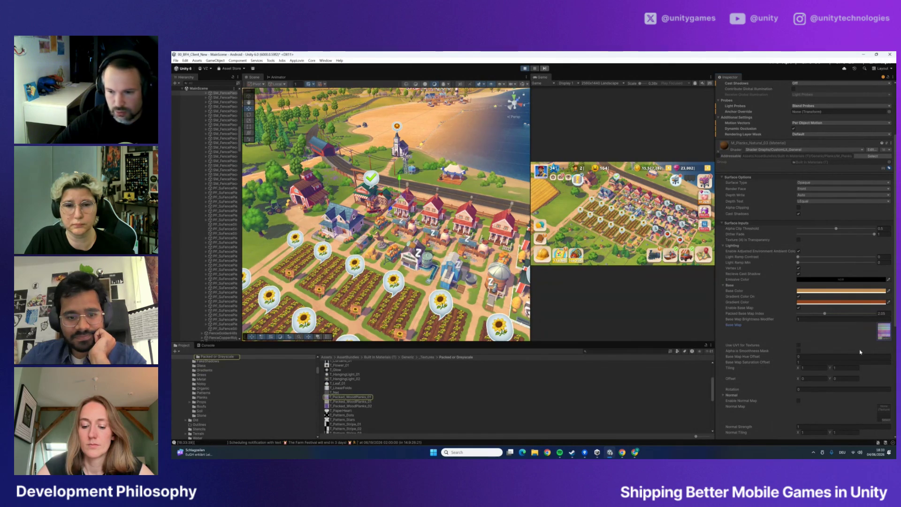
{"action": "left_click", "coordinate": [349, 397]}
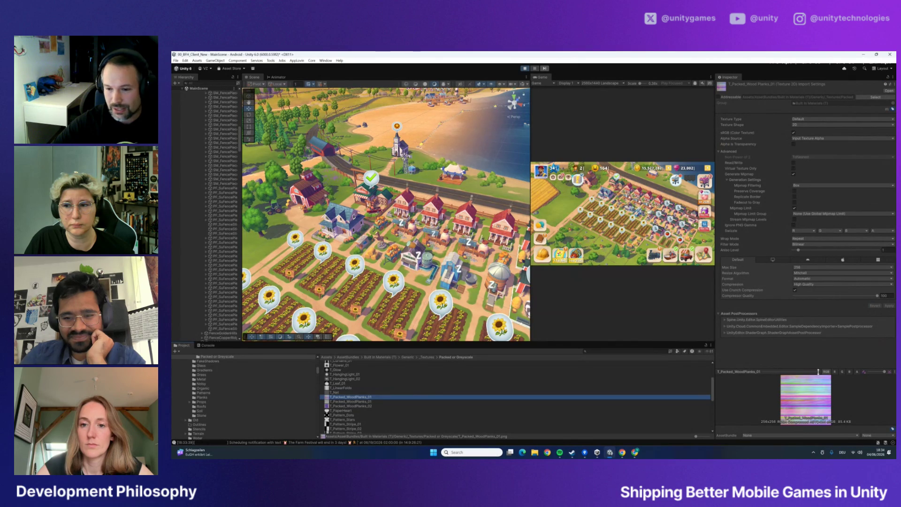
{"action": "left_click", "coordinate": [835, 372]}
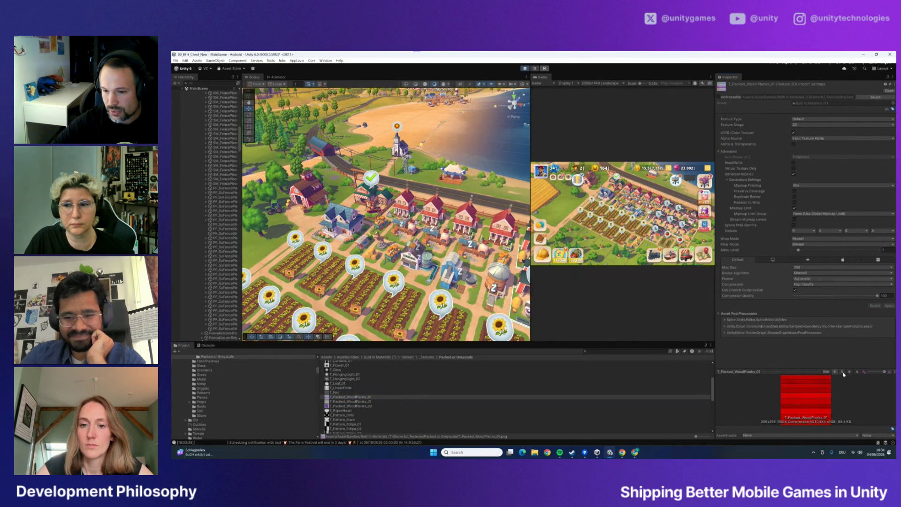
{"action": "left_click", "coordinate": [842, 372]}
{"action": "left_click", "coordinate": [849, 373]}
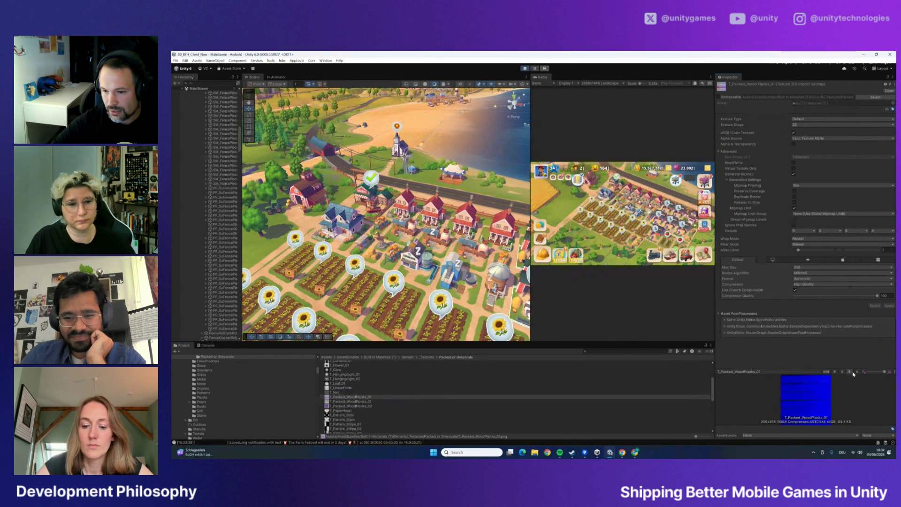
{"action": "left_click", "coordinate": [855, 373]}
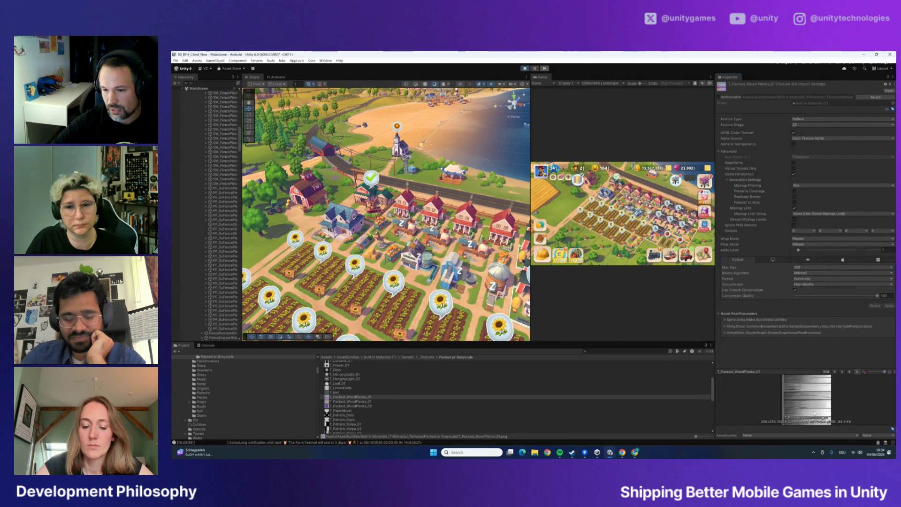
Recheck the red, green and blue channels, then select the yellow painted wood walls in the Scene
{"action": "left_click", "coordinate": [835, 372]}
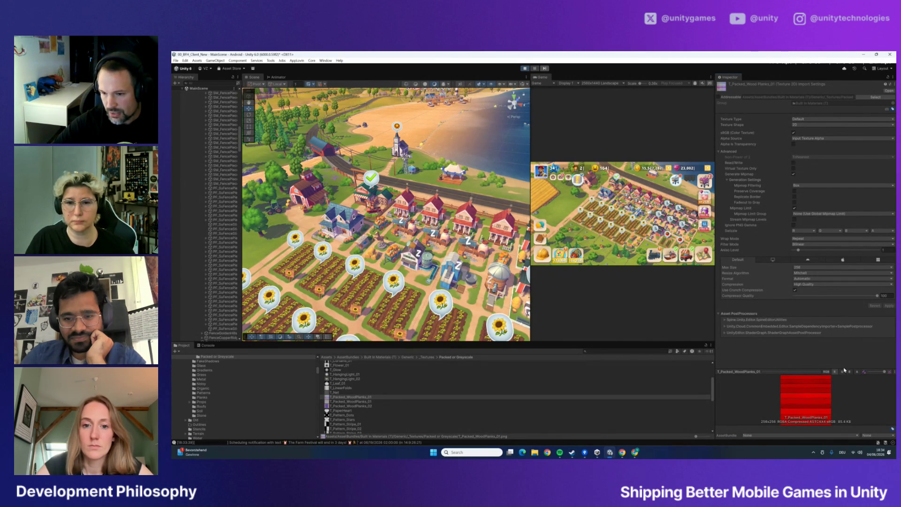
{"action": "left_click", "coordinate": [842, 373]}
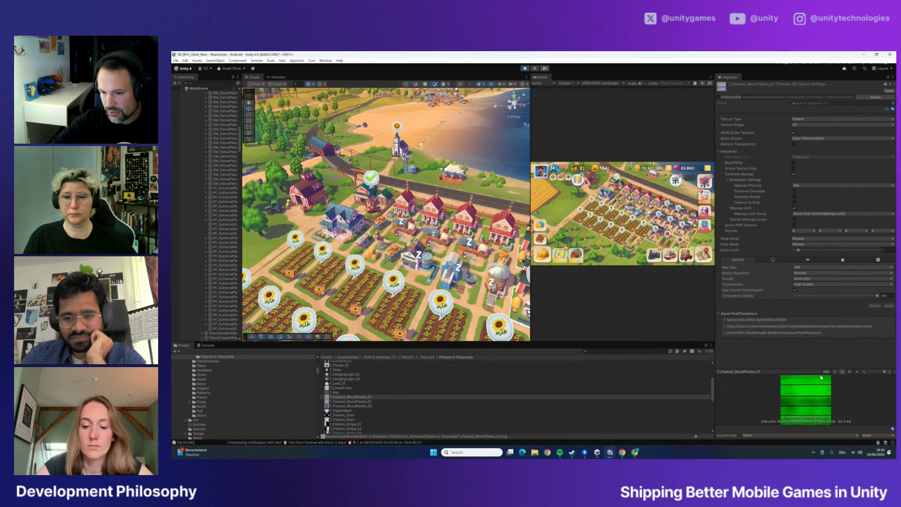
{"action": "left_click", "coordinate": [849, 372]}
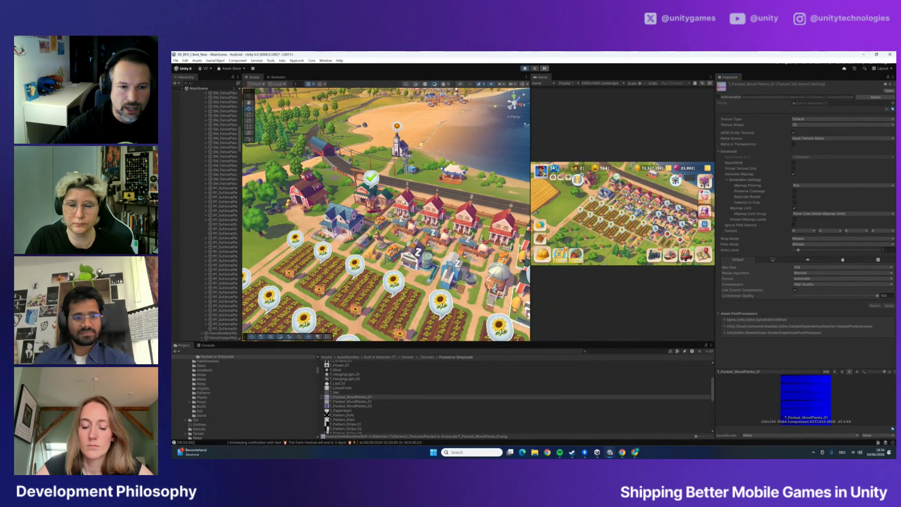
{"action": "left_click", "coordinate": [222, 93]}
{"action": "left_click", "coordinate": [404, 207]}
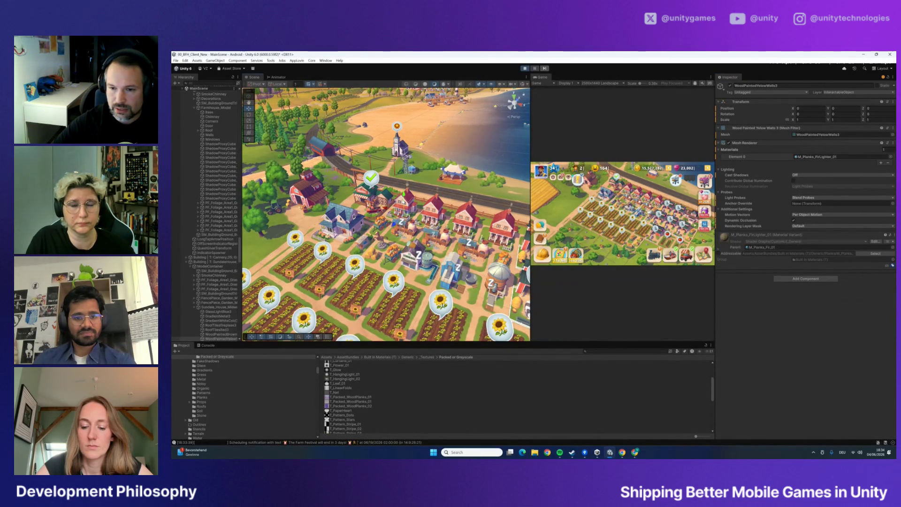
{"action": "left_click", "coordinate": [720, 251]}
{"action": "scroll", "coordinate": [749, 317], "scroll_direction": "down", "scroll_amount": 3}
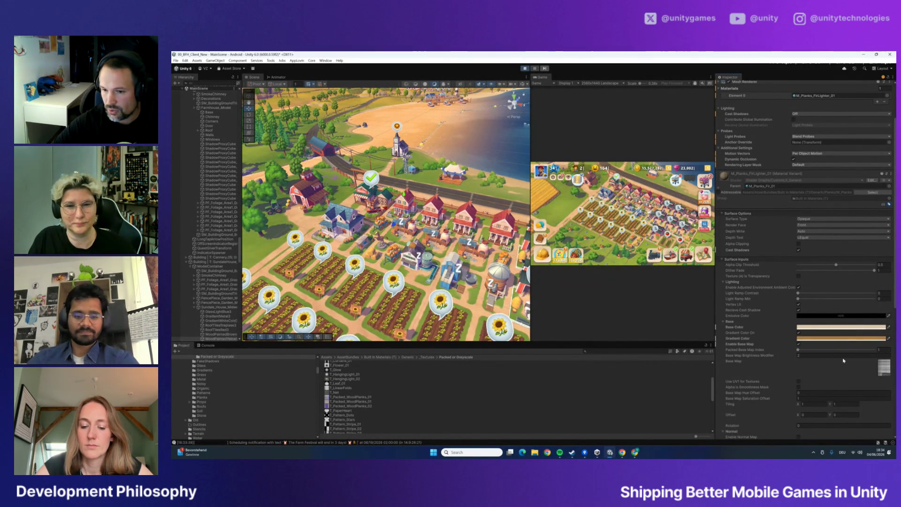
{"action": "scroll", "coordinate": [842, 365], "scroll_direction": "down", "scroll_amount": 2}
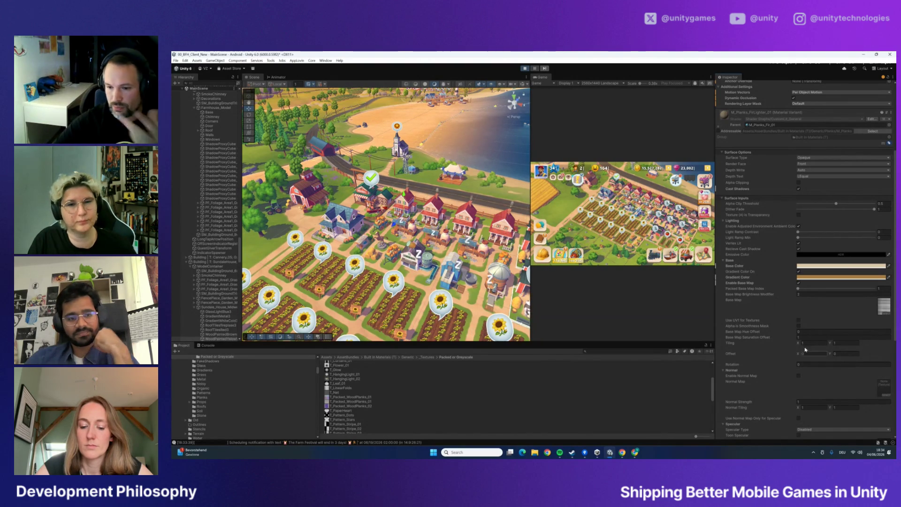
{"action": "scroll", "coordinate": [798, 341], "scroll_direction": "down", "scroll_amount": 5}
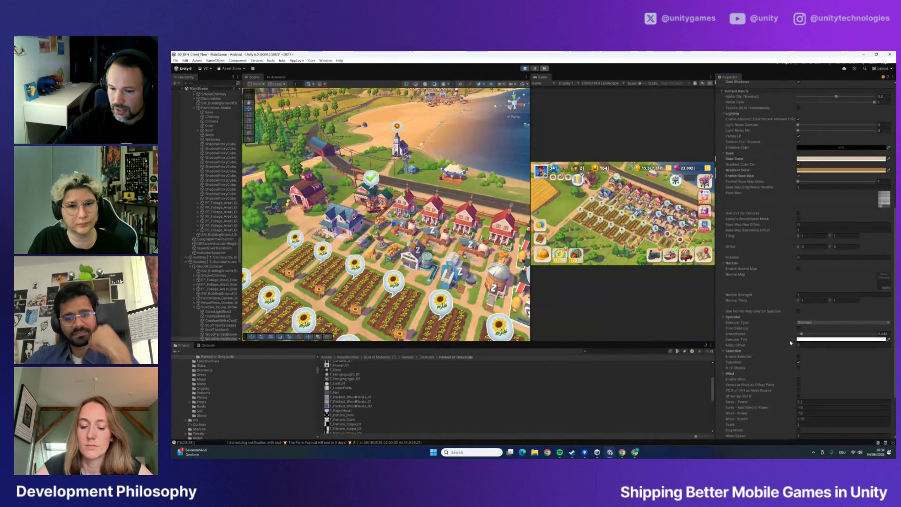
{"action": "scroll", "coordinate": [791, 343], "scroll_direction": "up", "scroll_amount": 7}
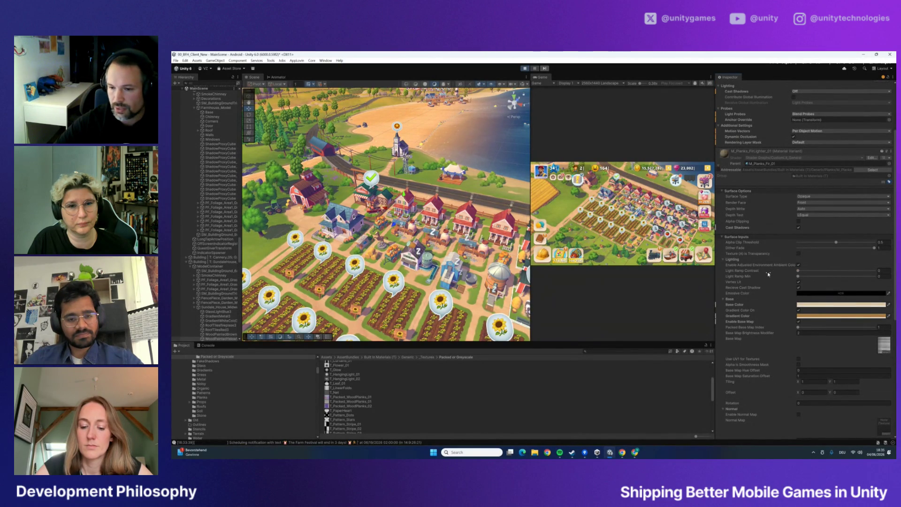
{"action": "scroll", "coordinate": [768, 276], "scroll_direction": "down", "scroll_amount": 10}
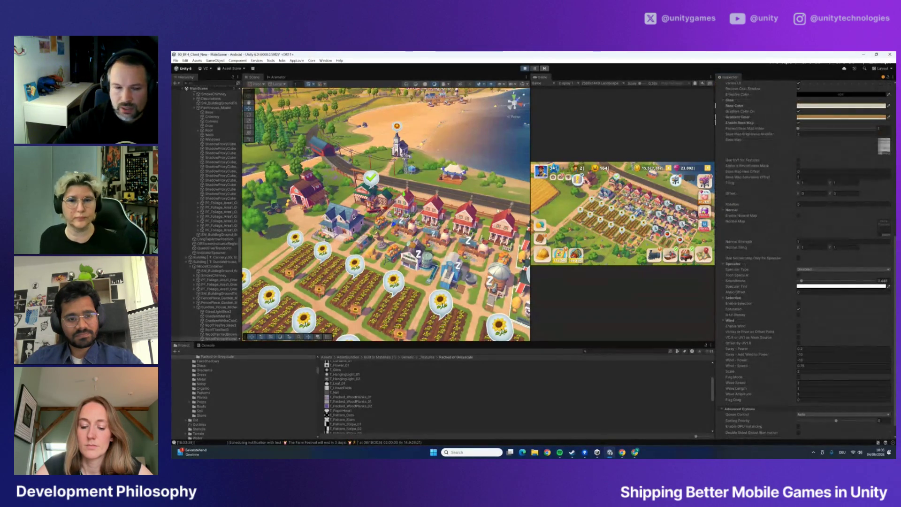
{"action": "left_click_drag", "start_coordinate": [529, 213], "coordinate": [591, 213]}
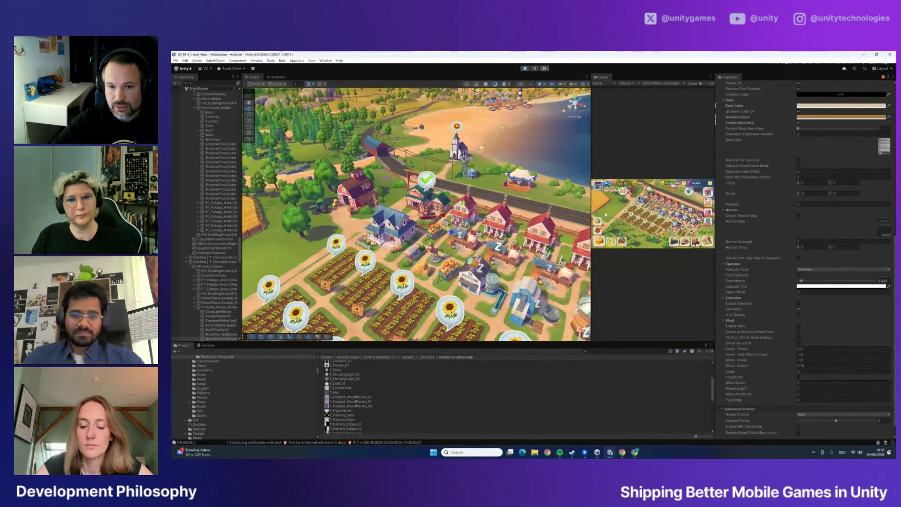
Widen the Scene view beside a small Game view and fly the camera back along the fence over the fields
{"action": "left_click_drag", "start_coordinate": [592, 206], "coordinate": [416, 206]}
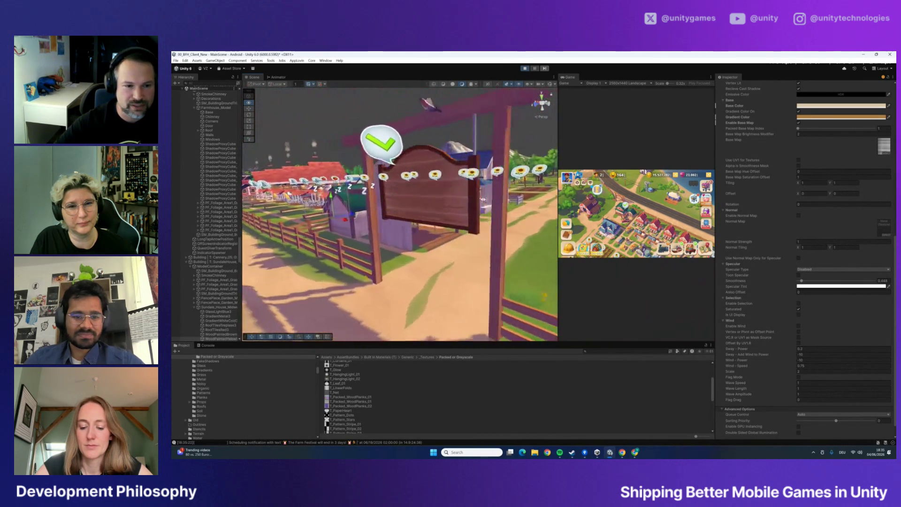
{"action": "mouse_move", "coordinate": [446, 189]}
{"action": "left_mouse_down"}
{"action": "mouse_move", "coordinate": [240, 208]}
{"action": "mouse_move", "coordinate": [375, 214]}
{"action": "left_mouse_up"}
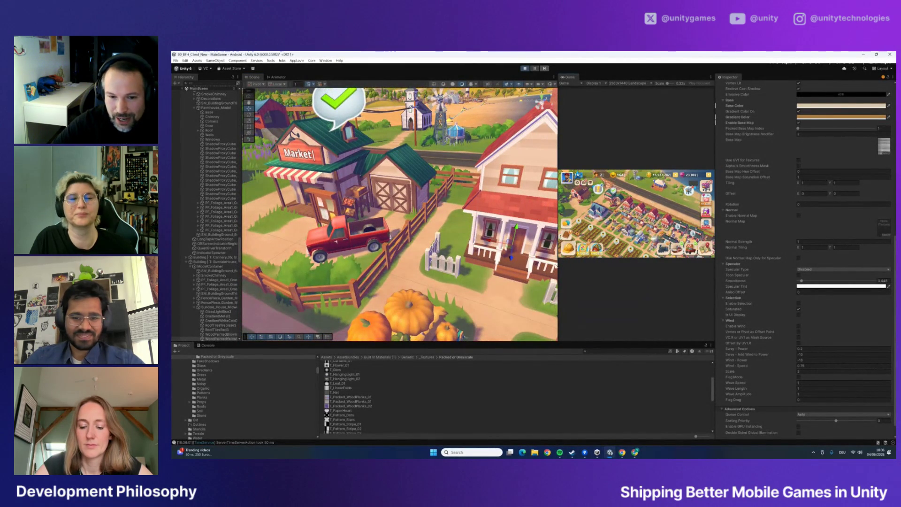
{"action": "left_click_drag", "start_coordinate": [558, 254], "coordinate": [460, 254]}
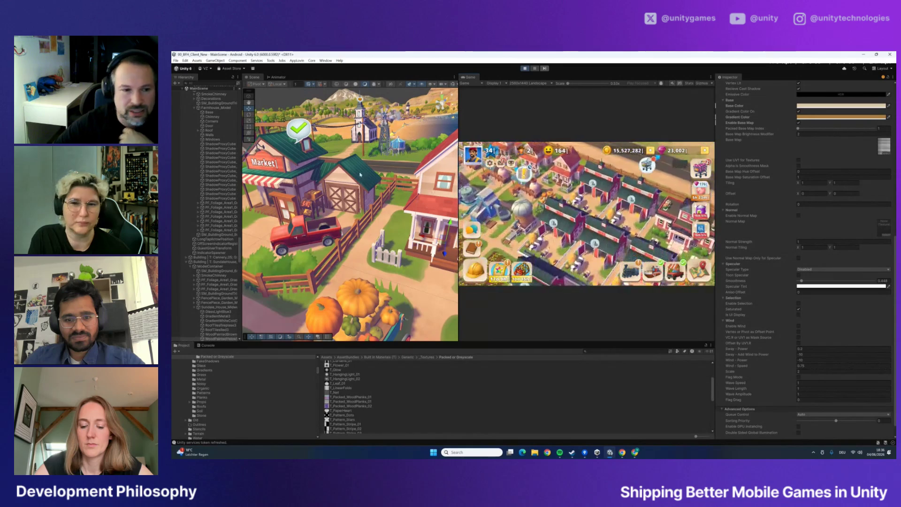
{"action": "left_click_drag", "start_coordinate": [459, 200], "coordinate": [604, 200]}
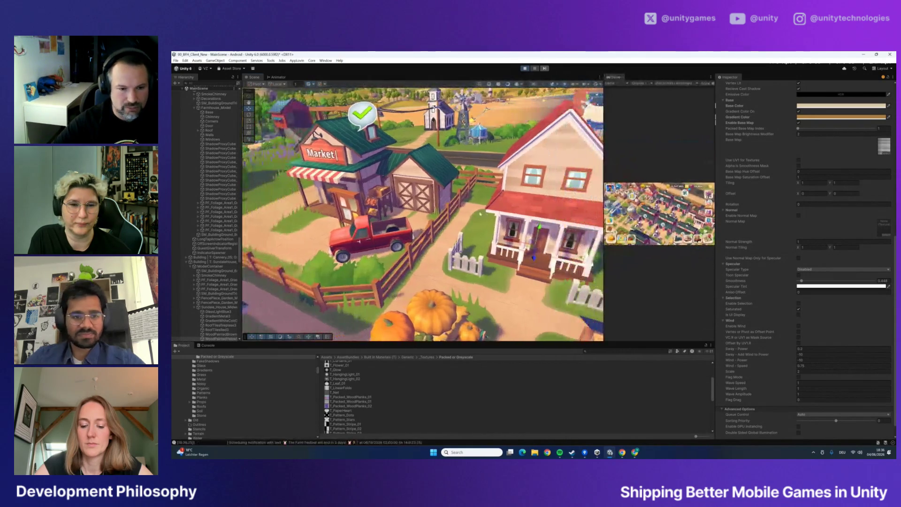
{"action": "scroll", "coordinate": [422, 214], "scroll_direction": "down", "scroll_amount": 5}
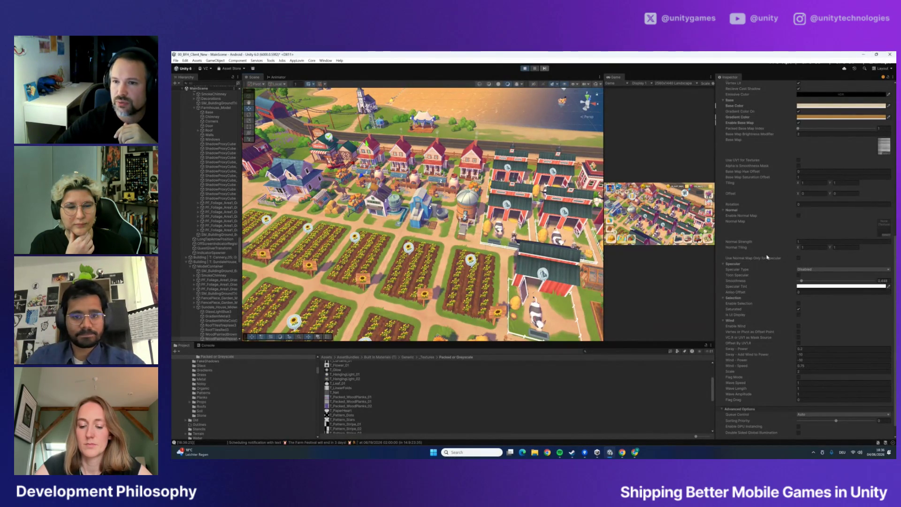
{"action": "scroll", "coordinate": [794, 244], "scroll_direction": "up", "scroll_amount": 12}
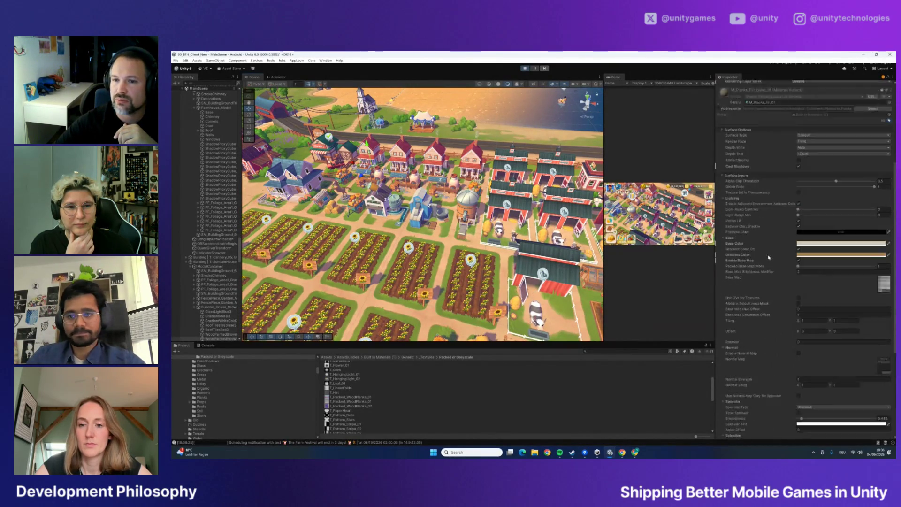
{"action": "left_click", "coordinate": [185, 61]}
{"action": "left_click", "coordinate": [223, 233]}
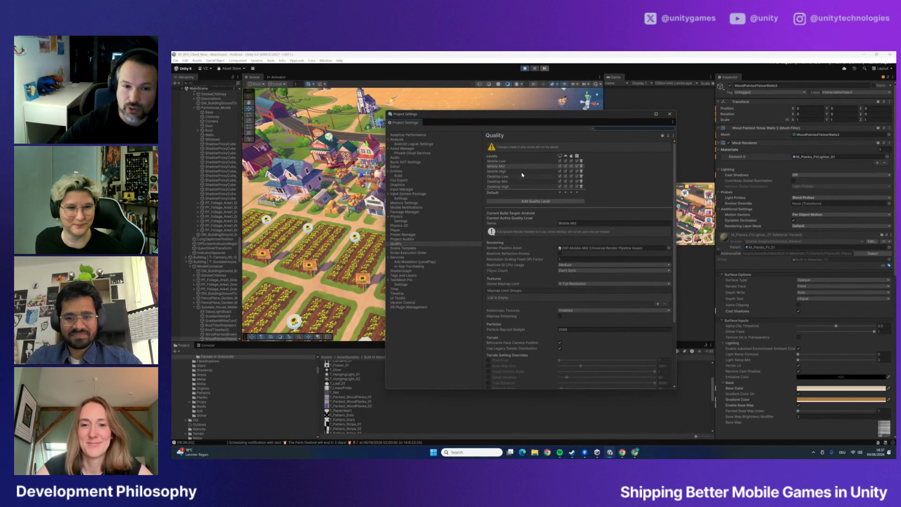
{"action": "left_click", "coordinate": [499, 161]}
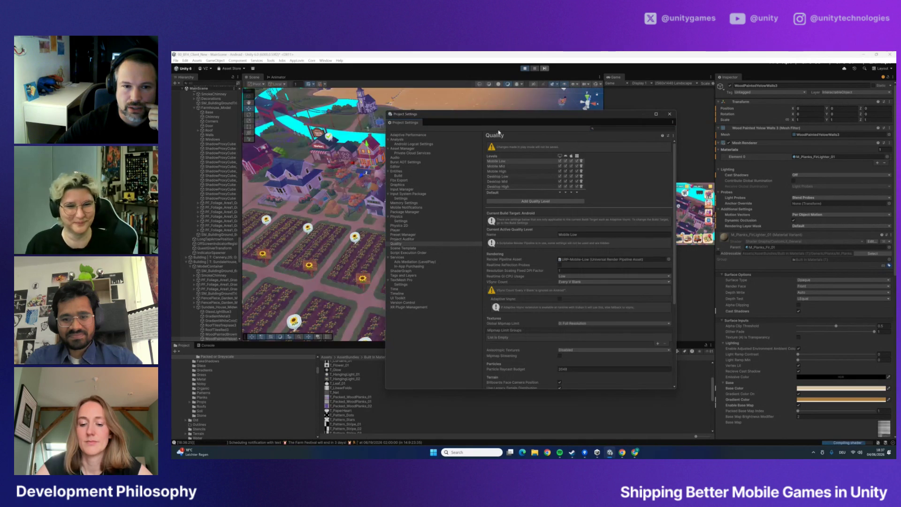
{"action": "left_click_drag", "start_coordinate": [489, 118], "coordinate": [540, 126]}
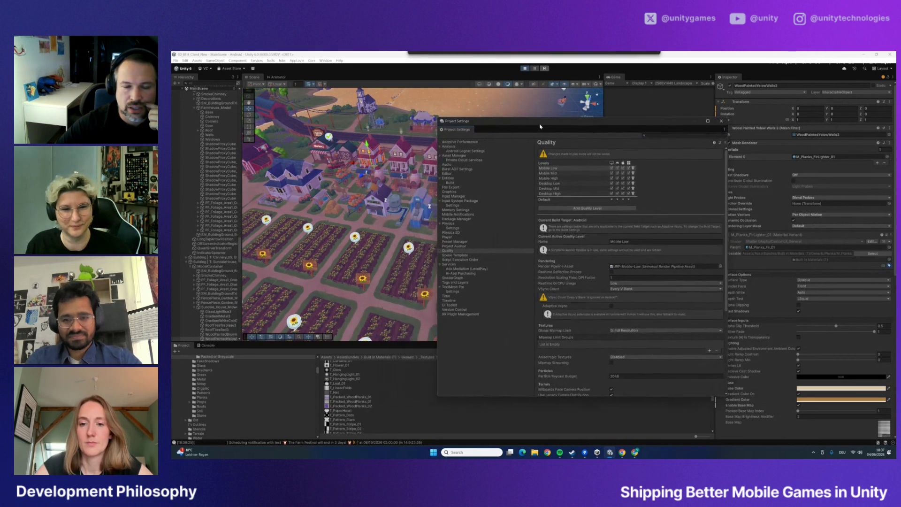
{"action": "left_click", "coordinate": [551, 174]}
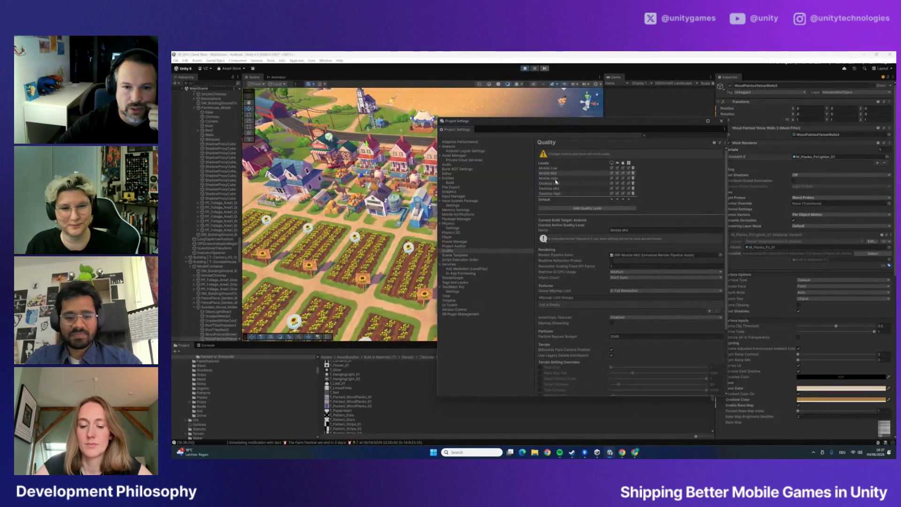
{"action": "left_click", "coordinate": [553, 179]}
{"action": "left_click", "coordinate": [552, 174]}
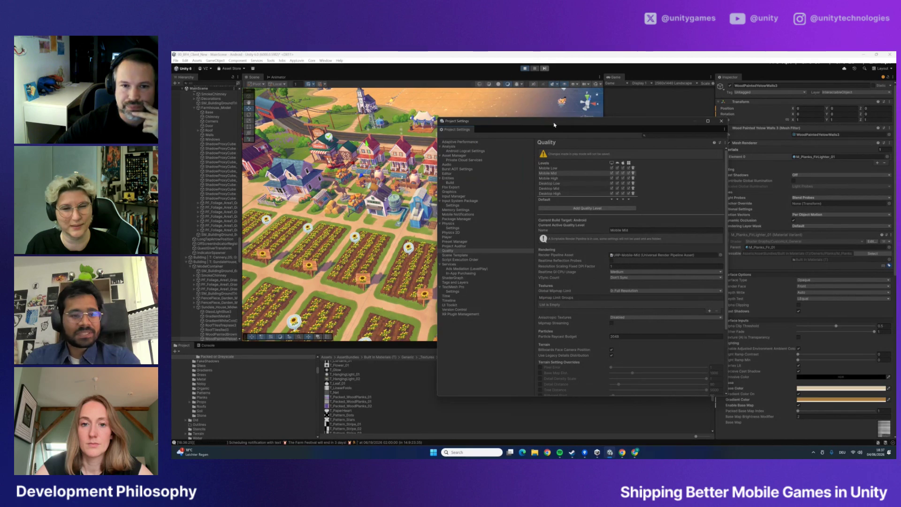
{"action": "left_click_drag", "start_coordinate": [517, 121], "coordinate": [496, 113]}
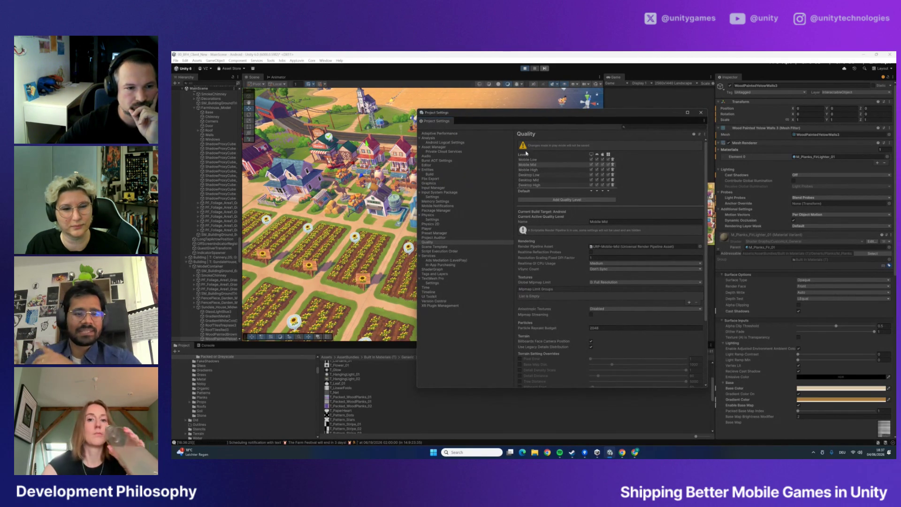
{"action": "mouse_move", "coordinate": [507, 116]}
{"action": "left_mouse_down"}
{"action": "mouse_move", "coordinate": [546, 140]}
{"action": "mouse_move", "coordinate": [491, 138]}
{"action": "left_mouse_up"}
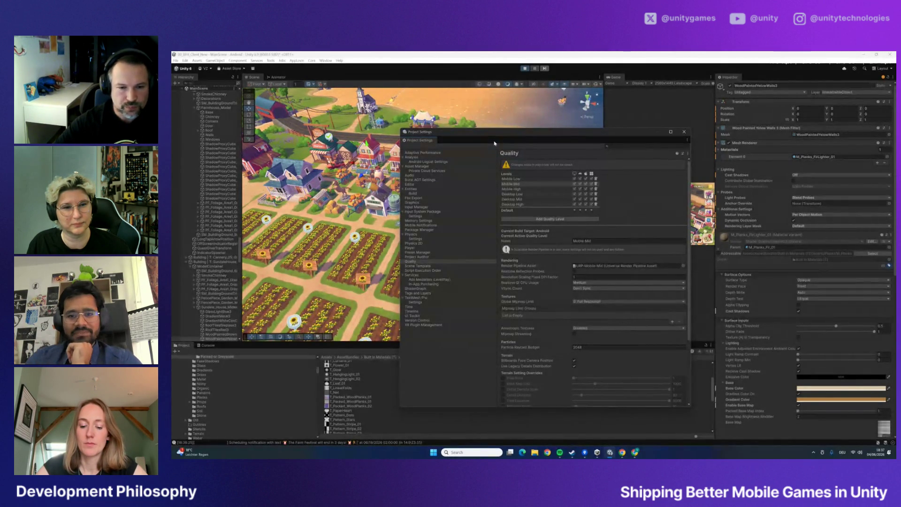
{"action": "left_click", "coordinate": [684, 132]}
{"action": "left_click_drag", "start_coordinate": [603, 192], "coordinate": [354, 192]}
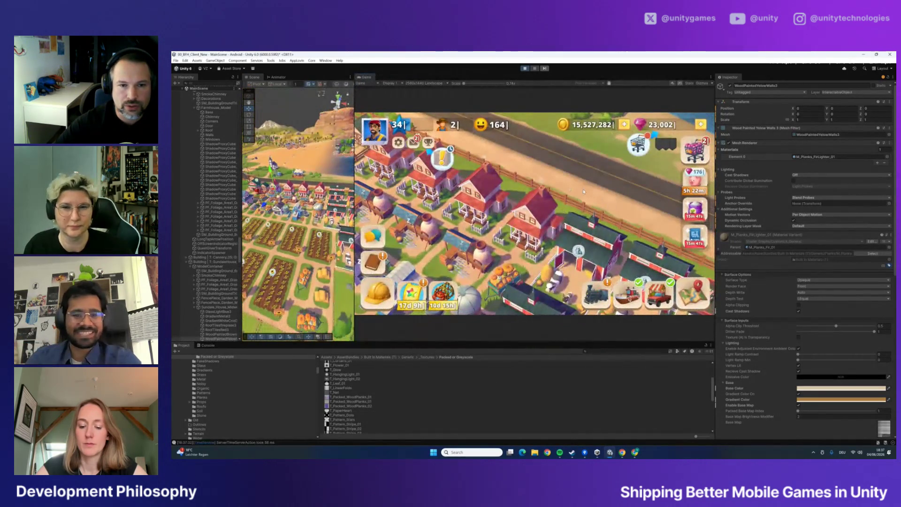
Open the game's Settings > Graphics options and widen the Game view a little
{"action": "left_click", "coordinate": [398, 142]}
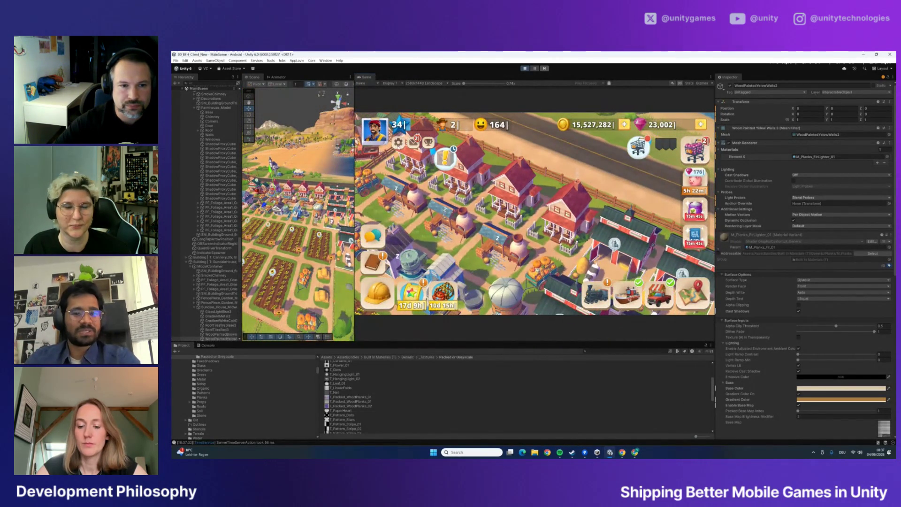
{"action": "left_click", "coordinate": [517, 218]}
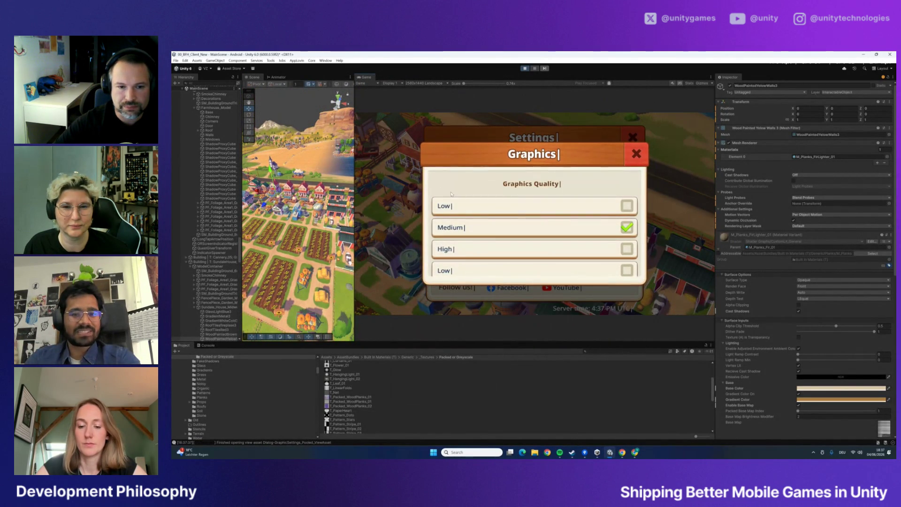
{"action": "left_click", "coordinate": [350, 202]}
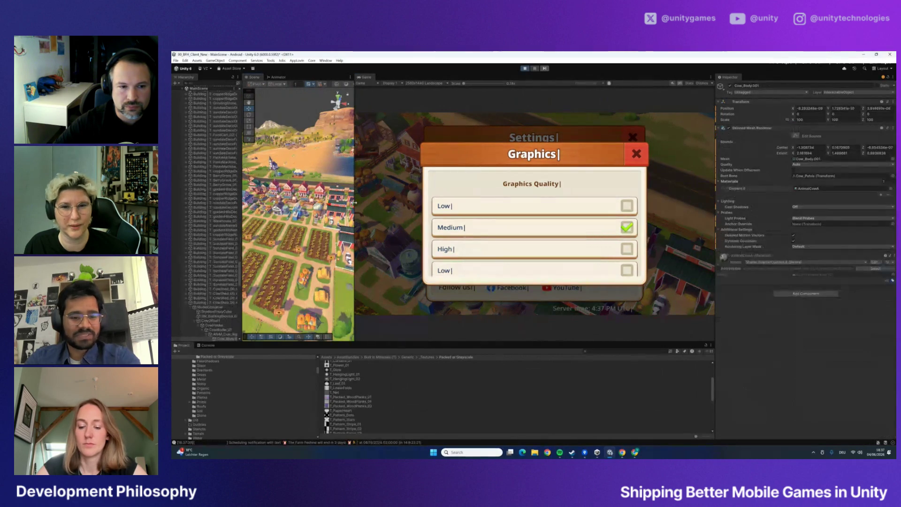
{"action": "left_click_drag", "start_coordinate": [355, 203], "coordinate": [315, 203]}
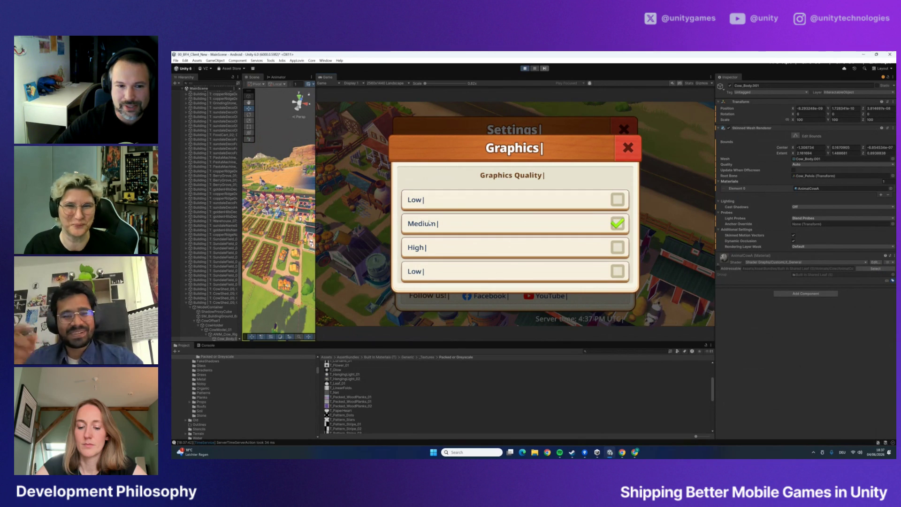
Cycle graphics quality through Low, Medium and High, leave it on Low, and close both dialogs
{"action": "left_click", "coordinate": [611, 201]}
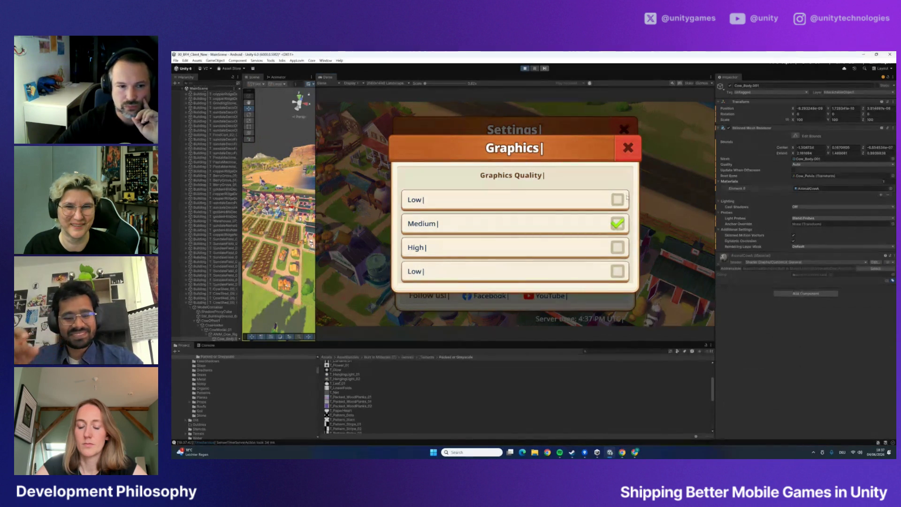
{"action": "left_click", "coordinate": [619, 224]}
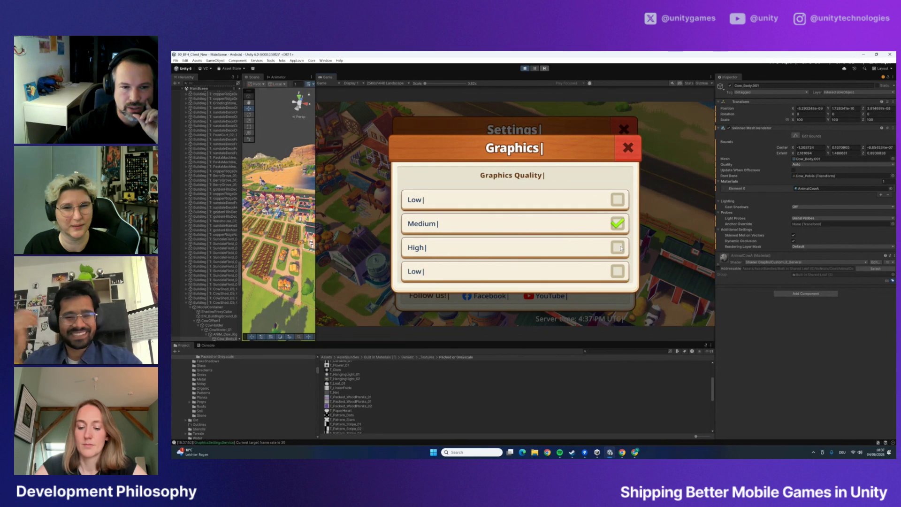
{"action": "left_click", "coordinate": [620, 204]}
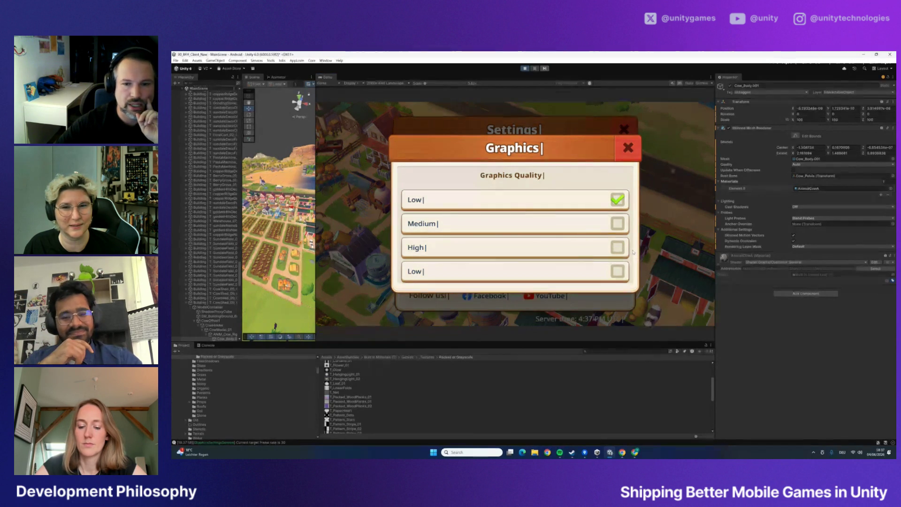
{"action": "left_click", "coordinate": [618, 226]}
{"action": "left_click", "coordinate": [619, 201]}
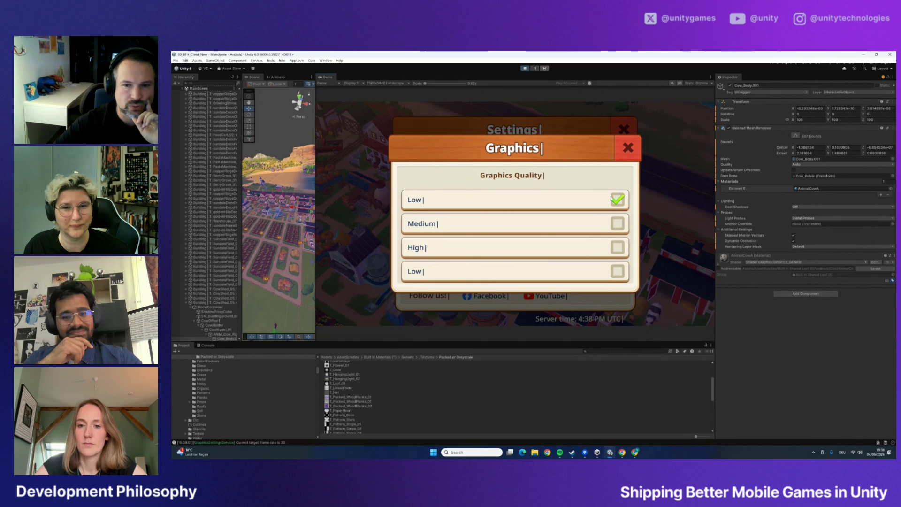
{"action": "left_click", "coordinate": [629, 148]}
{"action": "left_click", "coordinate": [625, 132]}
Switch the game's graphics quality to Medium, close both settings dialogs, and pan across the farm
{"action": "scroll", "coordinate": [538, 212], "scroll_direction": "down", "scroll_amount": 3}
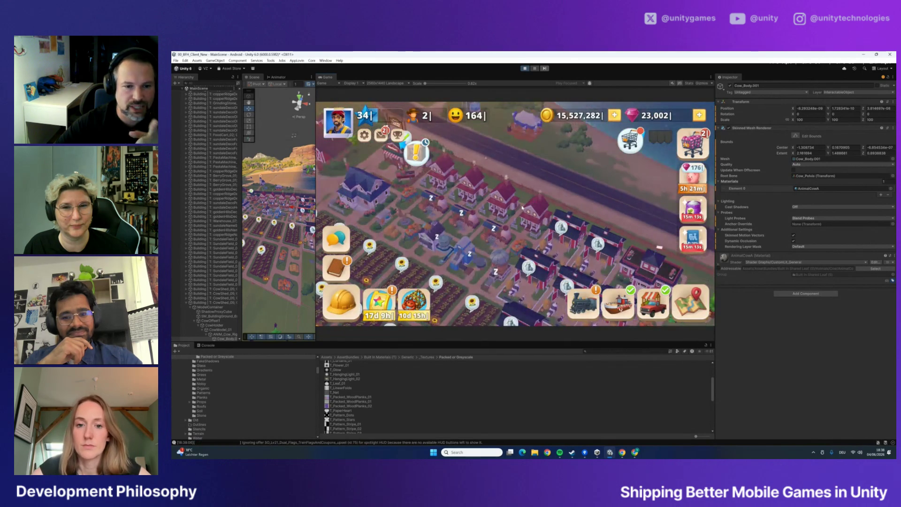
{"action": "scroll", "coordinate": [538, 212], "scroll_direction": "up", "scroll_amount": 5}
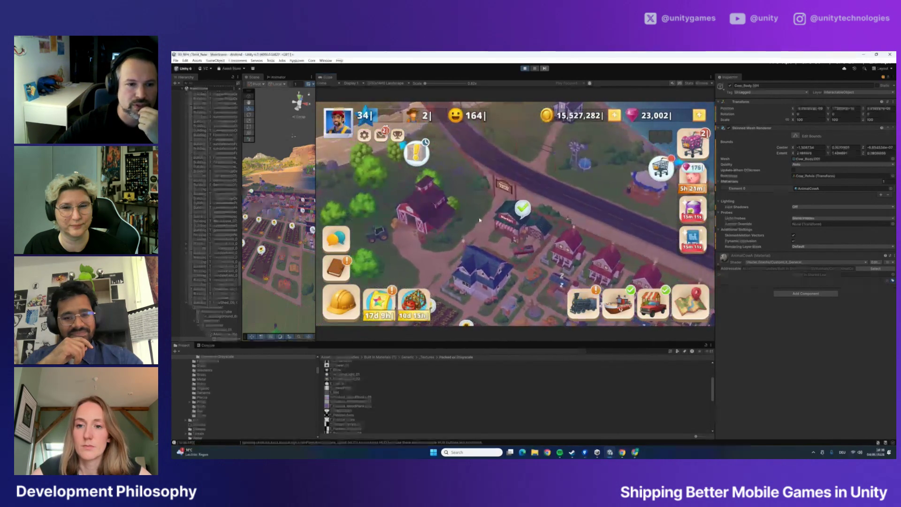
{"action": "scroll", "coordinate": [569, 209], "scroll_direction": "down", "scroll_amount": 5}
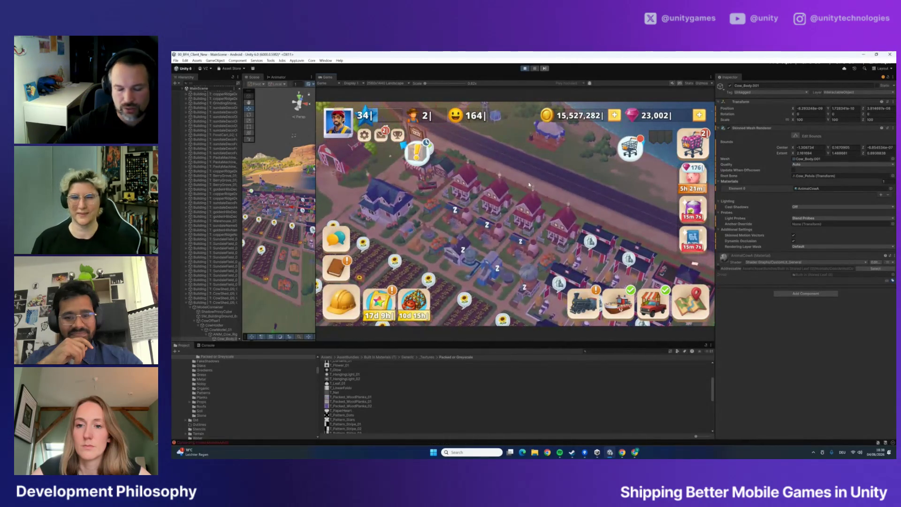
{"action": "left_click", "coordinate": [338, 121]}
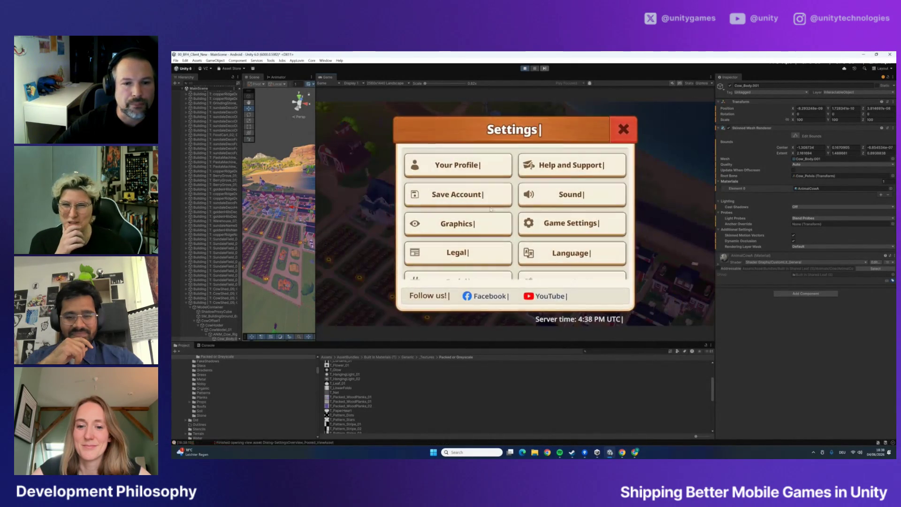
{"action": "left_click", "coordinate": [476, 230]}
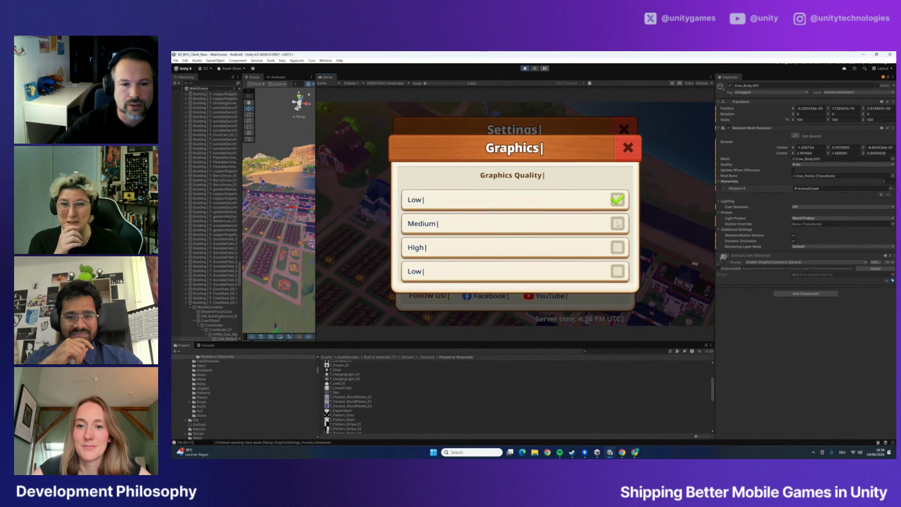
{"action": "left_click", "coordinate": [618, 224]}
{"action": "left_click", "coordinate": [635, 149]}
{"action": "left_click", "coordinate": [624, 128]}
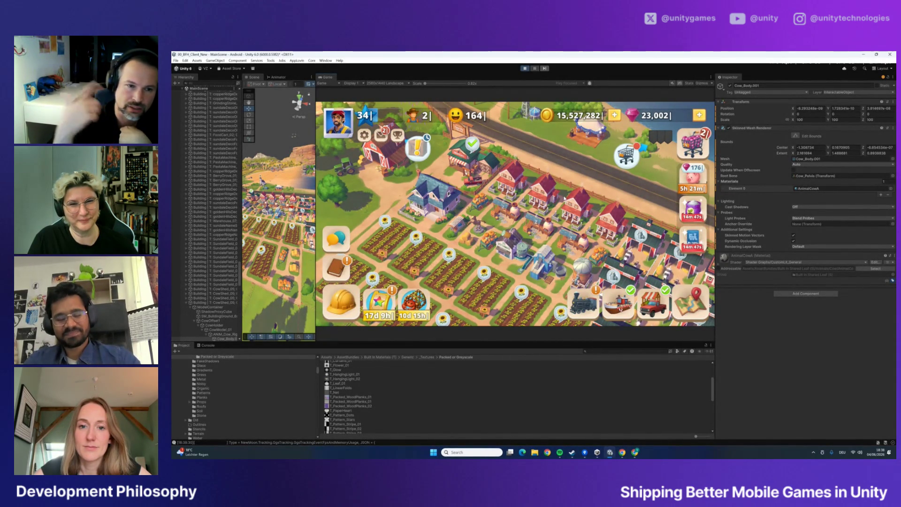
{"action": "mouse_move", "coordinate": [470, 113]}
{"action": "left_mouse_down"}
{"action": "mouse_move", "coordinate": [516, 201]}
{"action": "mouse_move", "coordinate": [554, 197]}
{"action": "mouse_move", "coordinate": [602, 167]}
{"action": "mouse_move", "coordinate": [558, 185]}
{"action": "left_mouse_up"}
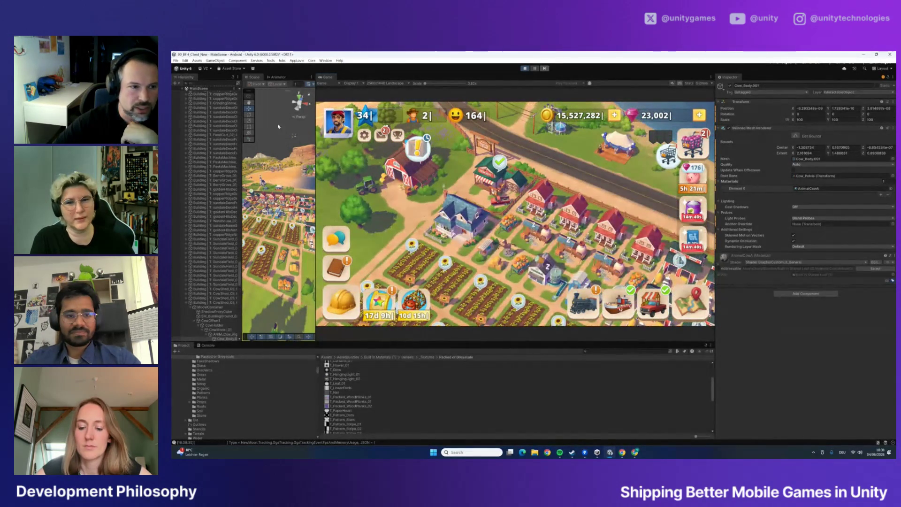
{"action": "left_click", "coordinate": [185, 61]}
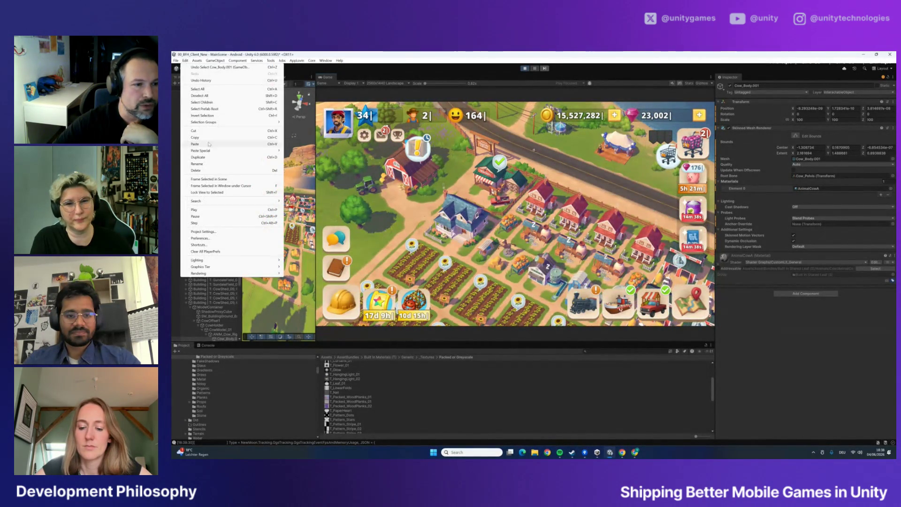
Open and close Project Settings > Quality, then inspect the URP-Mobile-Low pipeline asset
{"action": "left_click", "coordinate": [212, 232]}
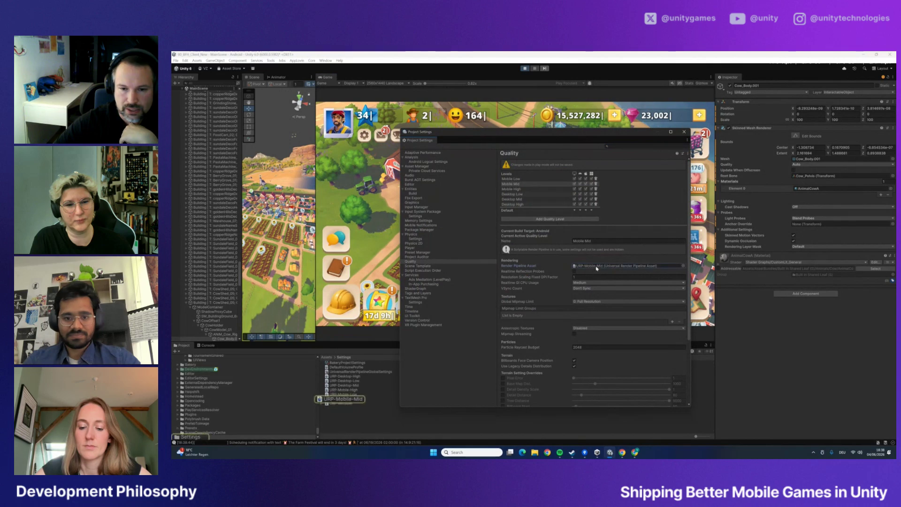
{"action": "left_click", "coordinate": [684, 132]}
{"action": "left_click", "coordinate": [348, 394]}
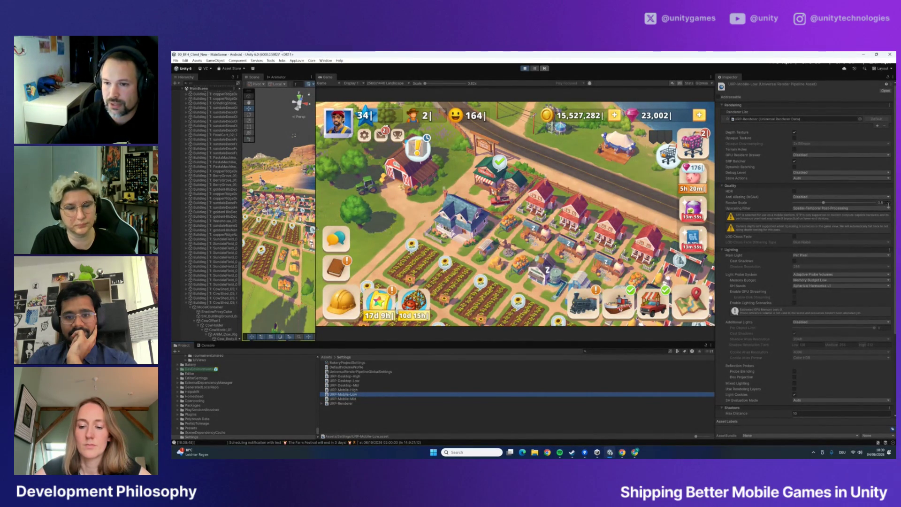
{"action": "left_click", "coordinate": [357, 399]}
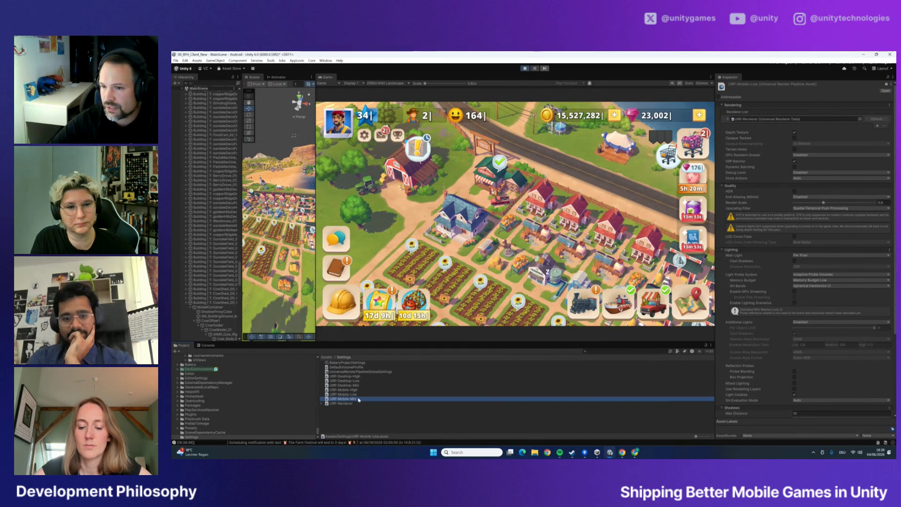
{"action": "key", "text": "Up"}
{"action": "key", "text": "Up"}
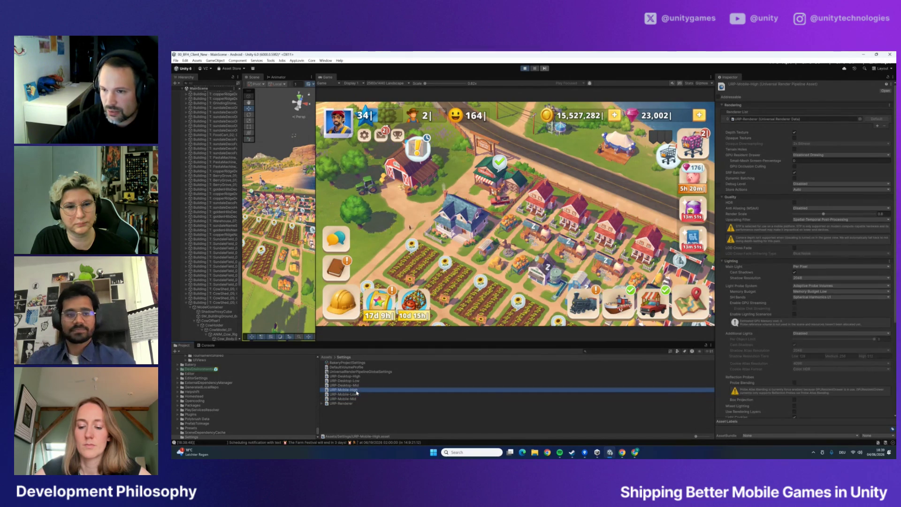
{"action": "key", "text": "Down"}
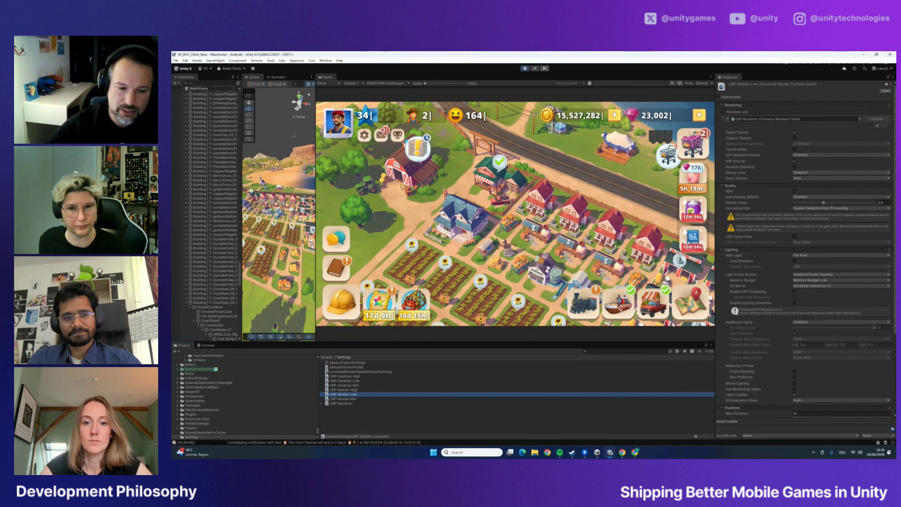
{"action": "key", "text": "Down"}
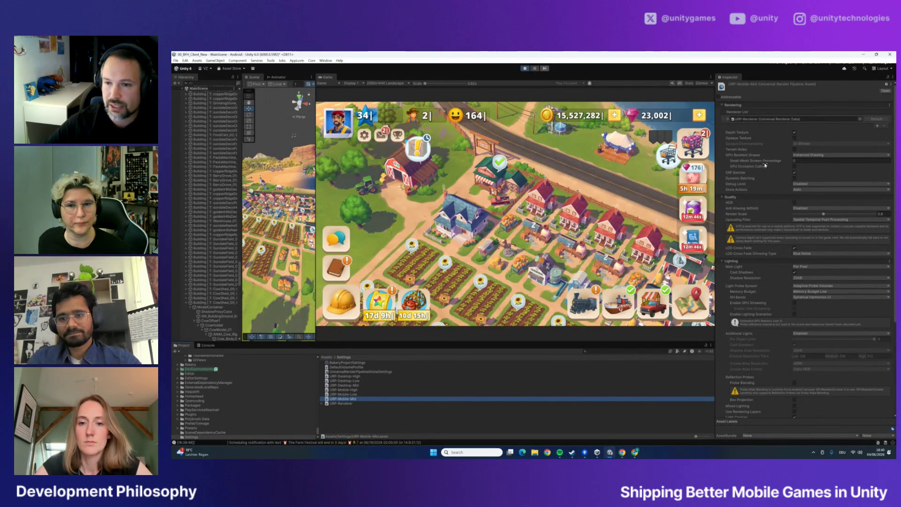
{"action": "left_click", "coordinate": [346, 395]}
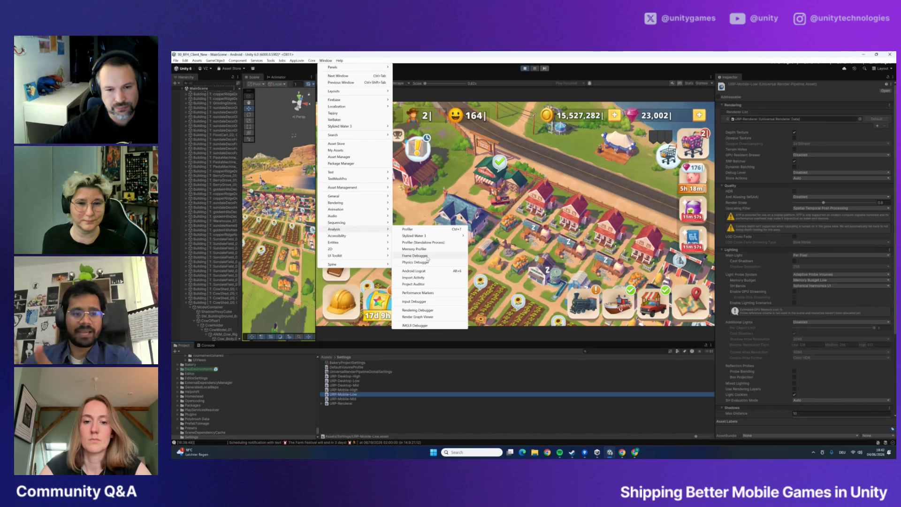
Open the Frame Debugger as a floating window, then move it higher and resize it
{"action": "left_click", "coordinate": [428, 257]}
{"action": "left_click_drag", "start_coordinate": [473, 299], "coordinate": [435, 135]}
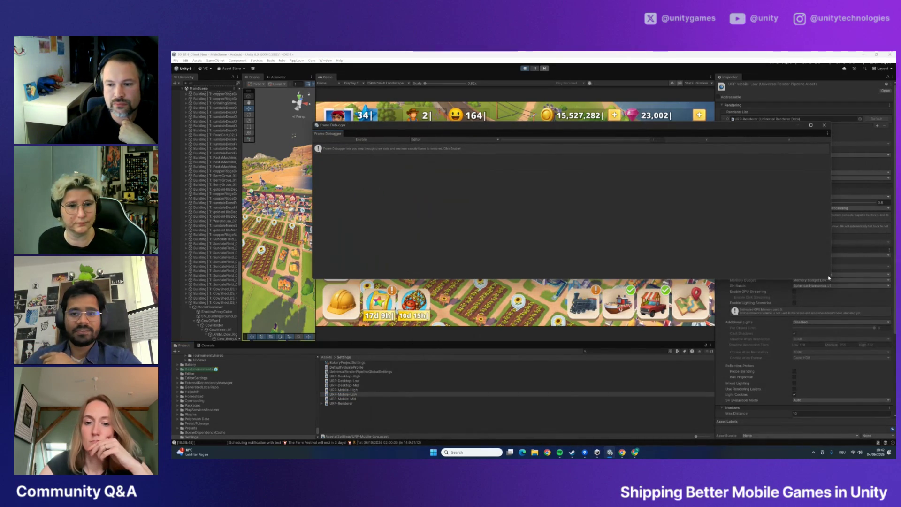
{"action": "left_click_drag", "start_coordinate": [830, 279], "coordinate": [715, 429]}
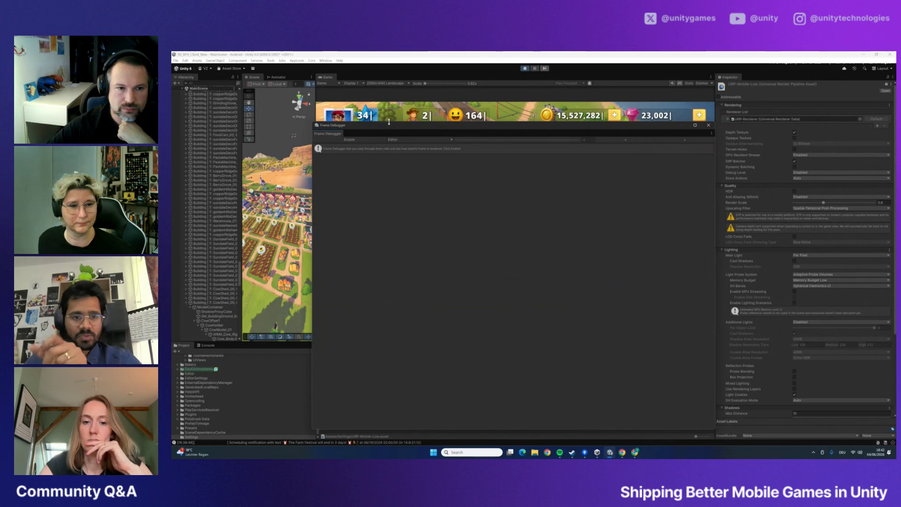
{"action": "left_click_drag", "start_coordinate": [391, 128], "coordinate": [395, 108]}
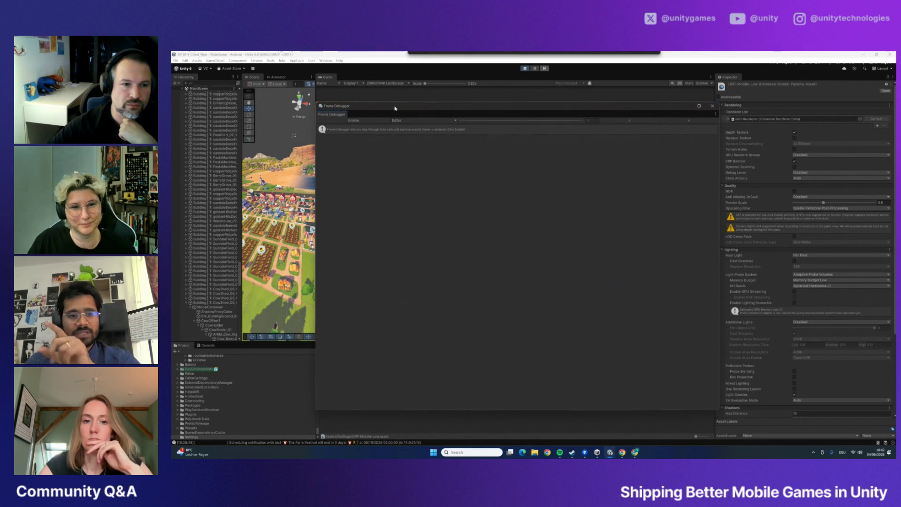
{"action": "left_click_drag", "start_coordinate": [719, 411], "coordinate": [713, 406]}
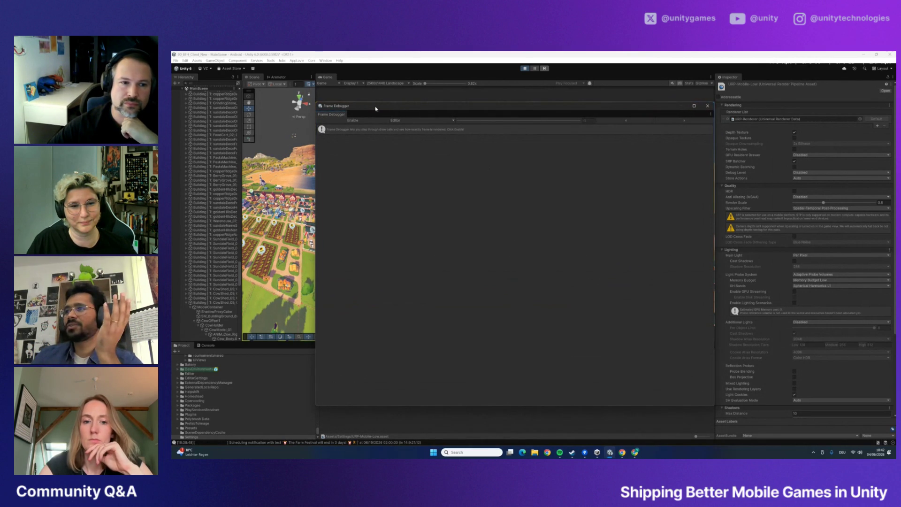
{"action": "left_click_drag", "start_coordinate": [377, 111], "coordinate": [376, 109]}
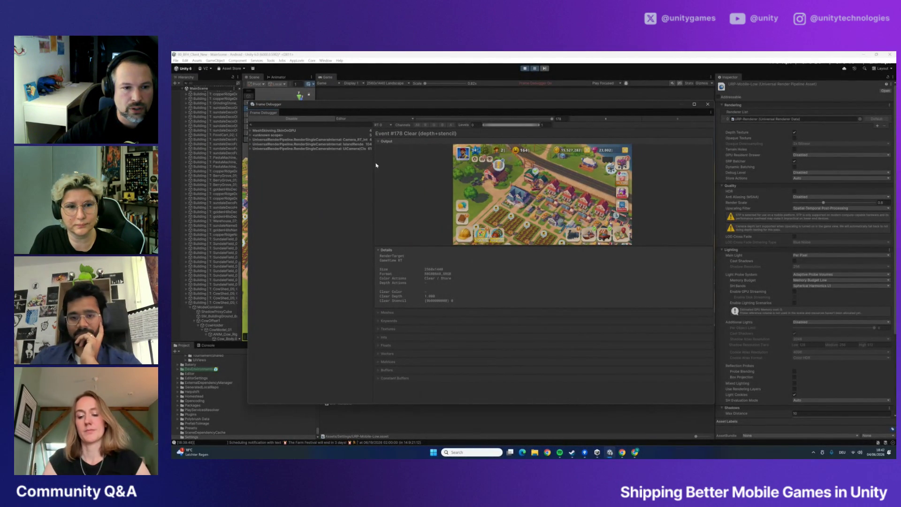
Widen the event list and expand IslandRenderCamera down to Shadows.DrawSRPBatcher, selecting event #17
{"action": "left_click_drag", "start_coordinate": [375, 165], "coordinate": [406, 162]}
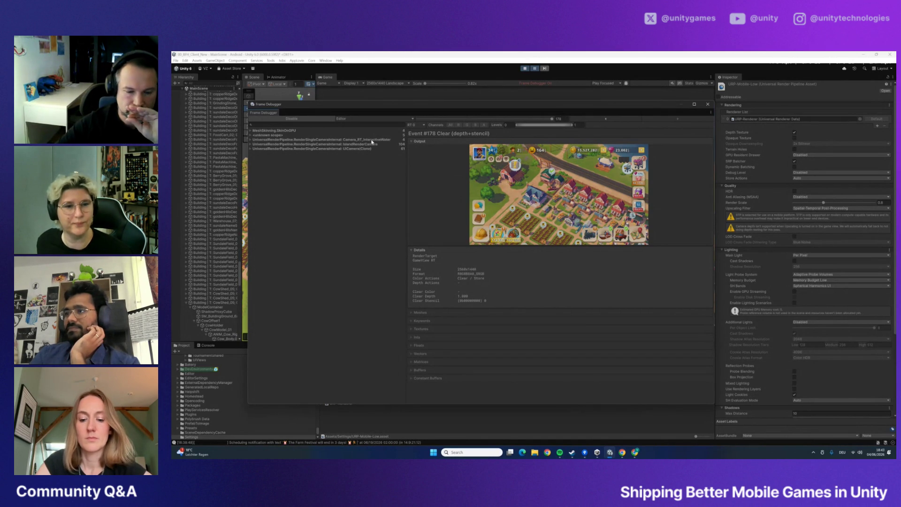
{"action": "left_click", "coordinate": [250, 144]}
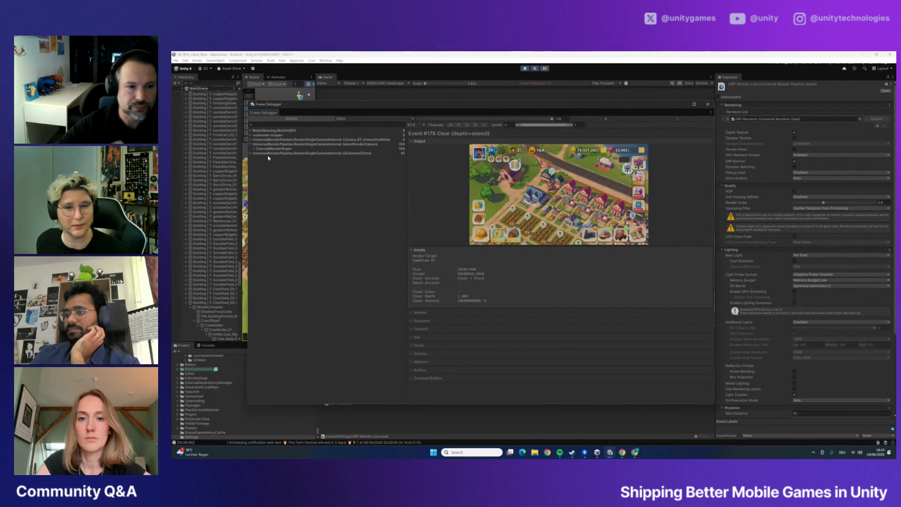
{"action": "left_click", "coordinate": [254, 149]}
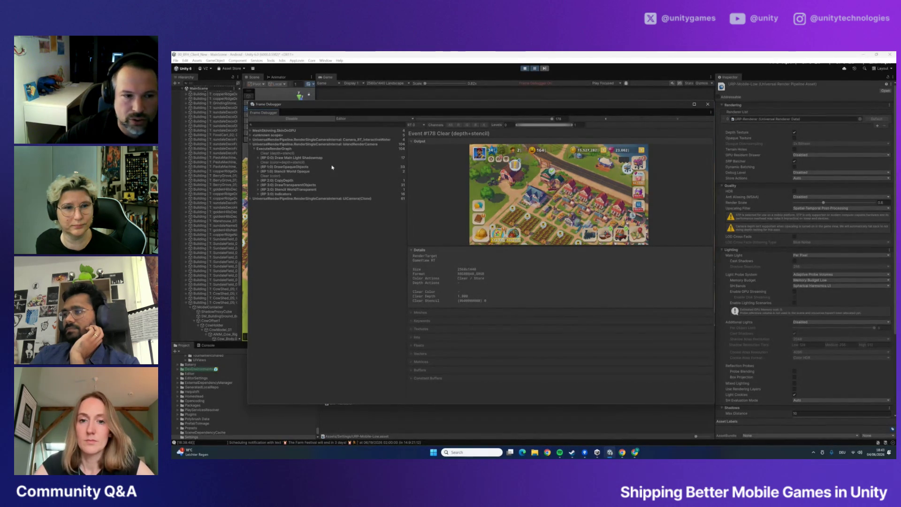
{"action": "left_click", "coordinate": [259, 158]}
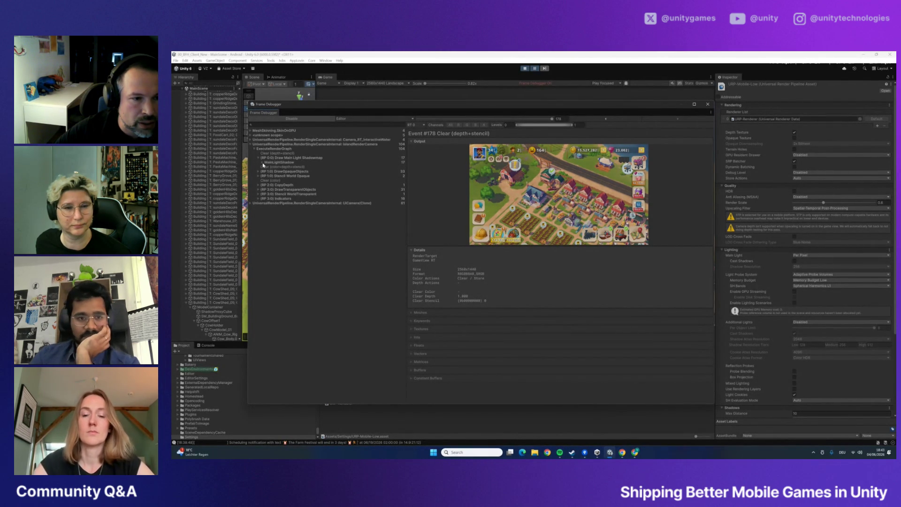
{"action": "left_click", "coordinate": [263, 163]}
{"action": "left_click", "coordinate": [266, 167]}
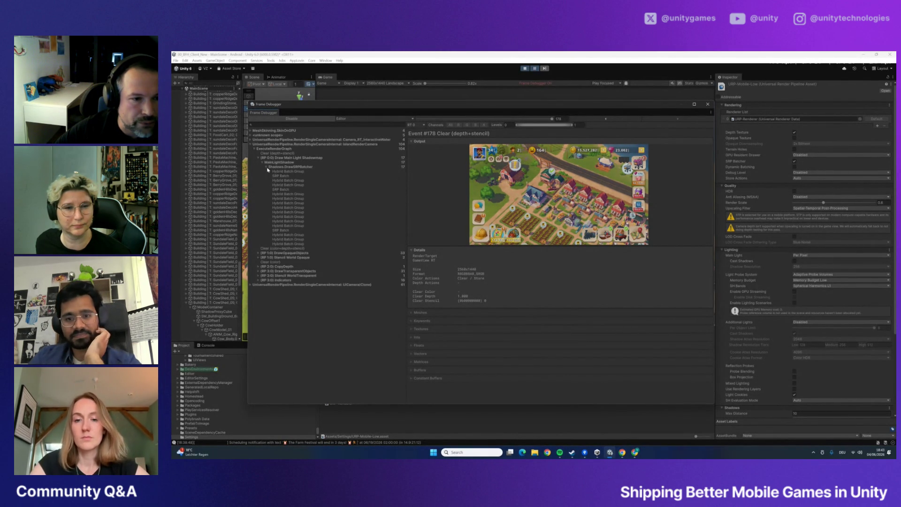
{"action": "left_click", "coordinate": [296, 180]}
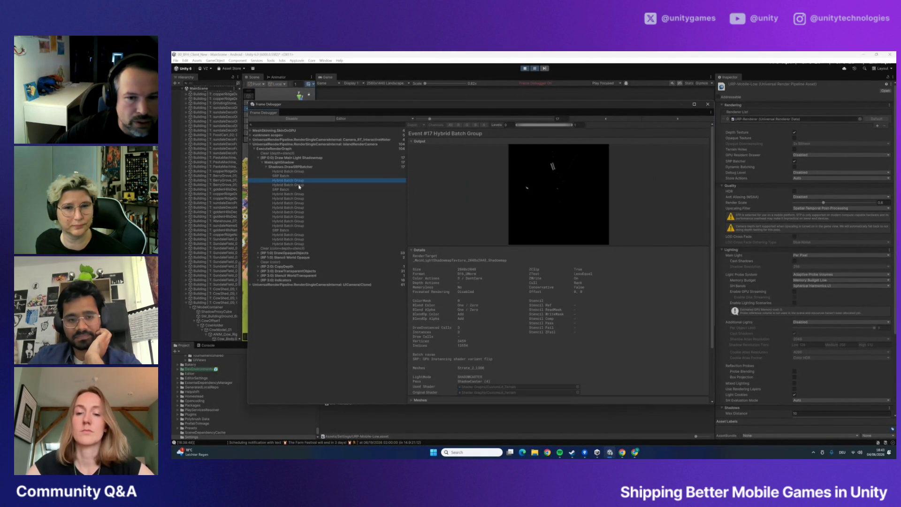
Step through shadowmap events #15 to #20, settle on SRP Batch #19, and enlarge the window
{"action": "left_click", "coordinate": [284, 172]}
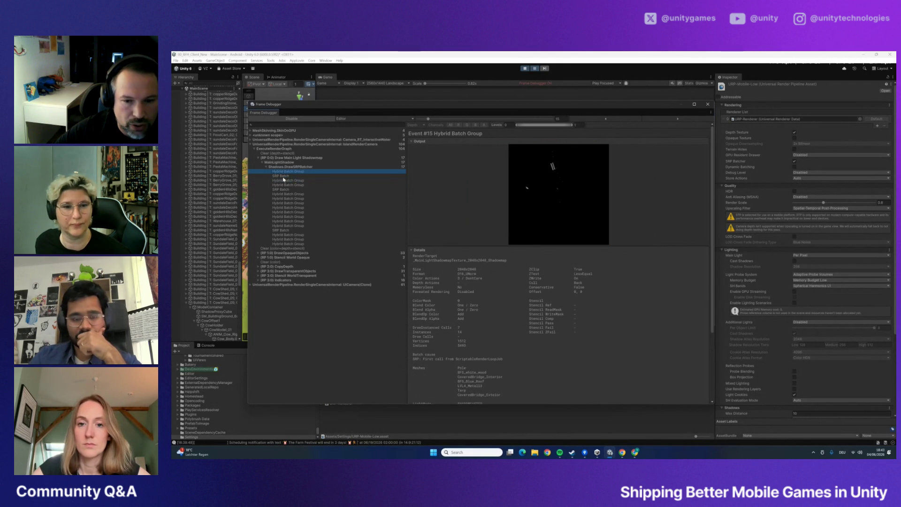
{"action": "key", "text": "Down"}
{"action": "key", "text": "Down"}
{"action": "left_click", "coordinate": [285, 186]}
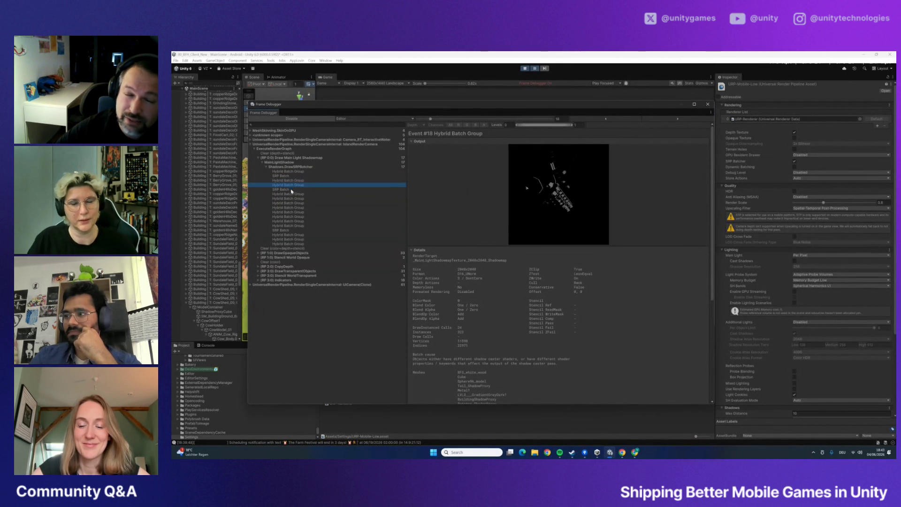
{"action": "left_click", "coordinate": [285, 190]}
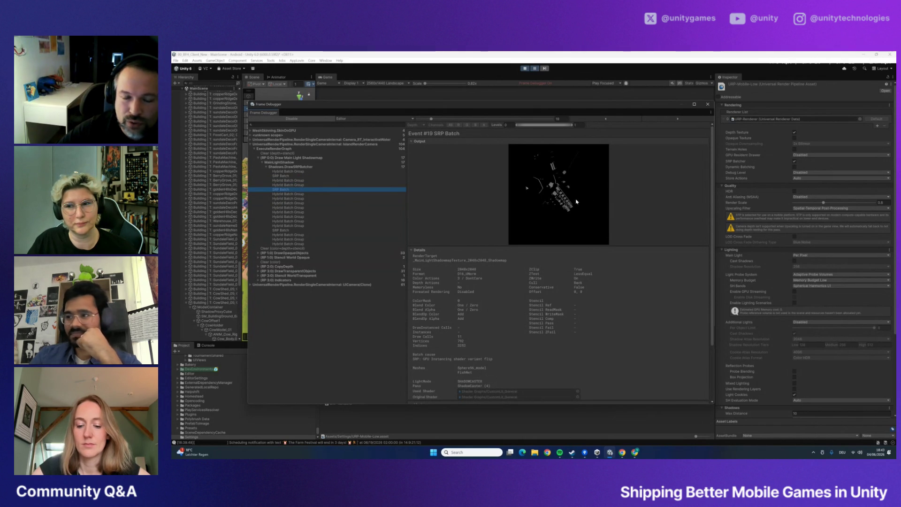
{"action": "left_click", "coordinate": [292, 195]}
{"action": "left_click", "coordinate": [290, 191]}
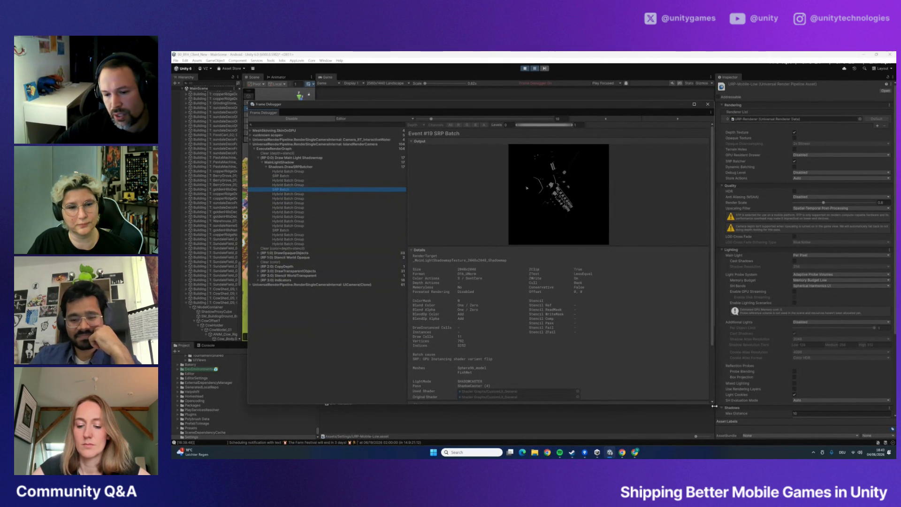
{"action": "left_click_drag", "start_coordinate": [716, 407], "coordinate": [801, 445]}
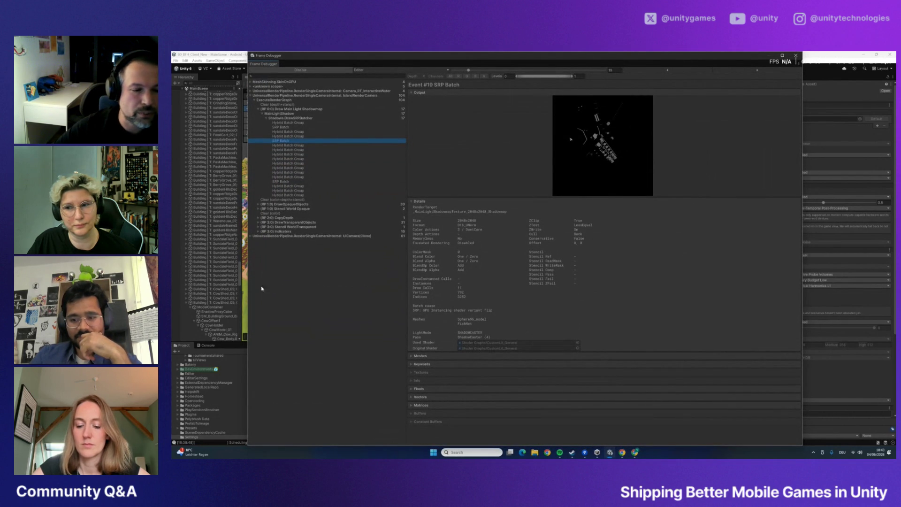
Widen the Frame Debugger and its details pane while stepping through shadowmap events #20 to #24
{"action": "left_click_drag", "start_coordinate": [248, 150], "coordinate": [172, 151]}
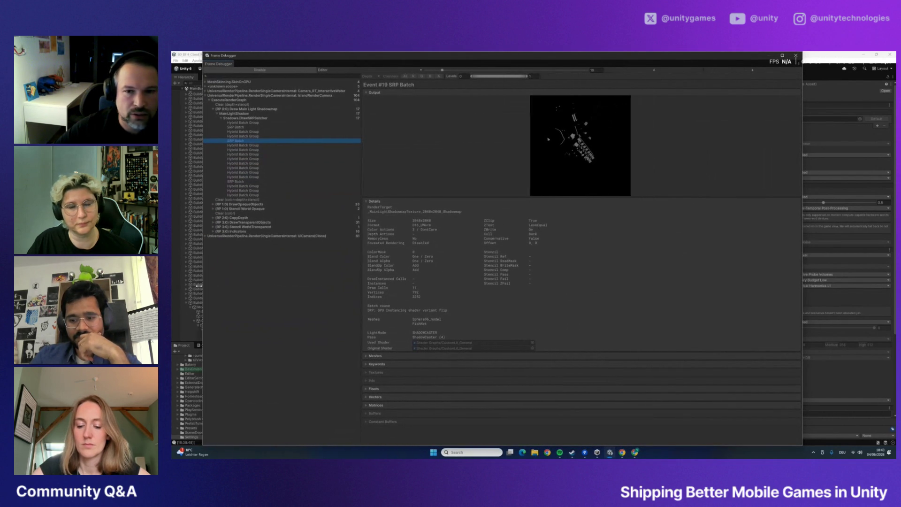
{"action": "left_click", "coordinate": [221, 145]}
{"action": "left_click", "coordinate": [220, 140]}
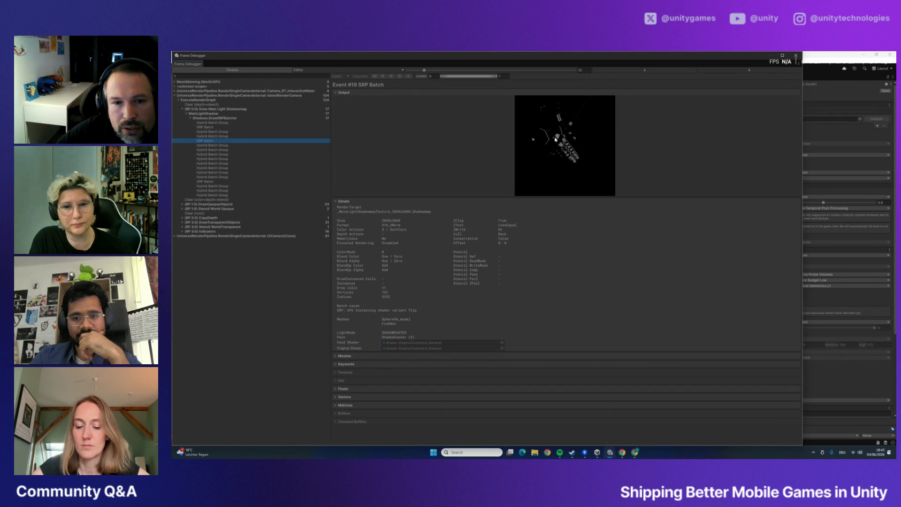
{"action": "left_click", "coordinate": [215, 146]}
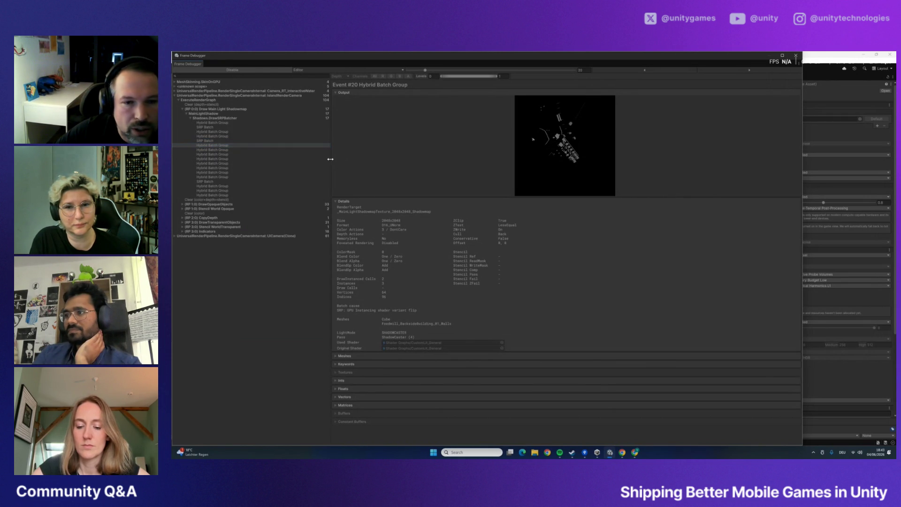
{"action": "left_click_drag", "start_coordinate": [331, 159], "coordinate": [322, 156]}
{"action": "left_click", "coordinate": [222, 164]}
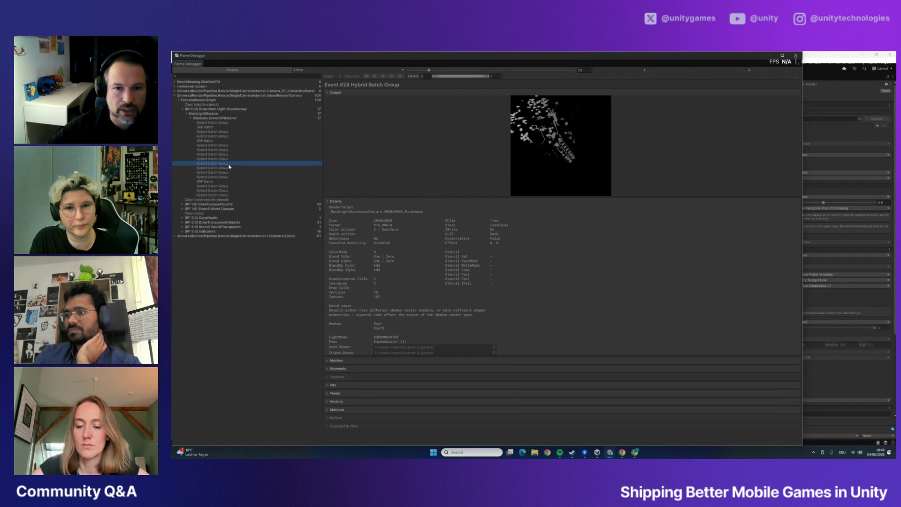
{"action": "key", "text": "Up"}
{"action": "key", "text": "Up"}
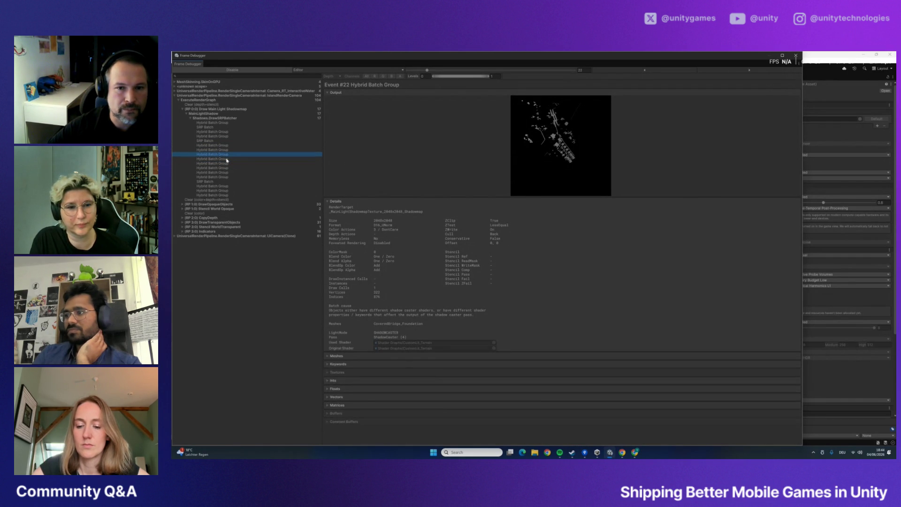
{"action": "key", "text": "Down"}
{"action": "left_click", "coordinate": [223, 156]}
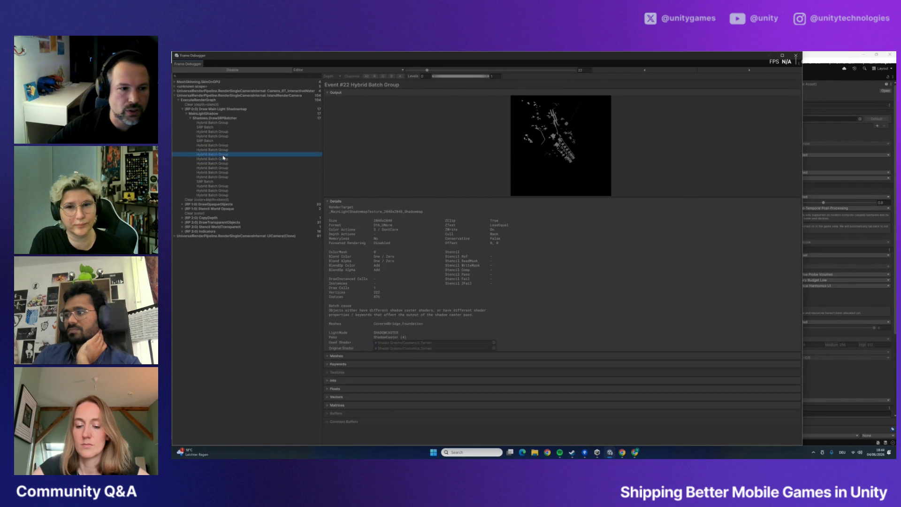
{"action": "left_click", "coordinate": [225, 160]}
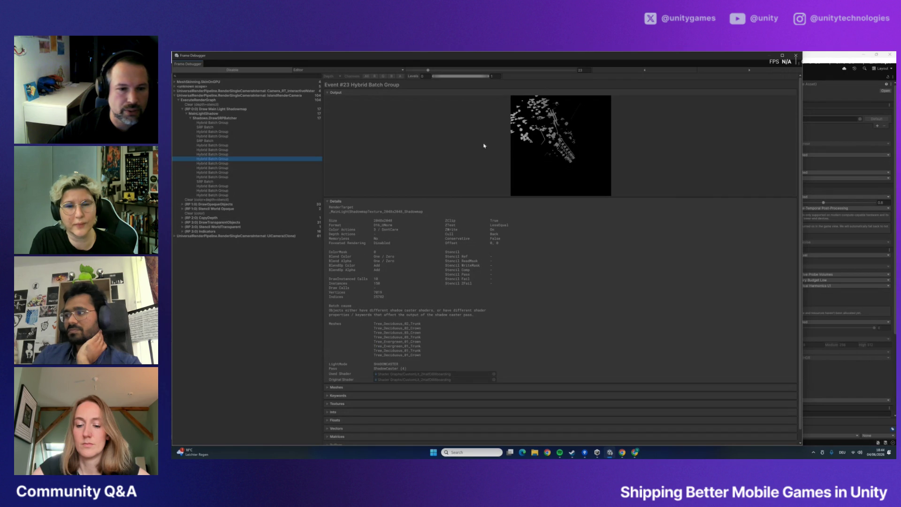
Compare shadowmap events #27 and #30, settle on #31 Stone_2_LOD0, then collapse the shadowmap group
{"action": "left_click", "coordinate": [232, 191]}
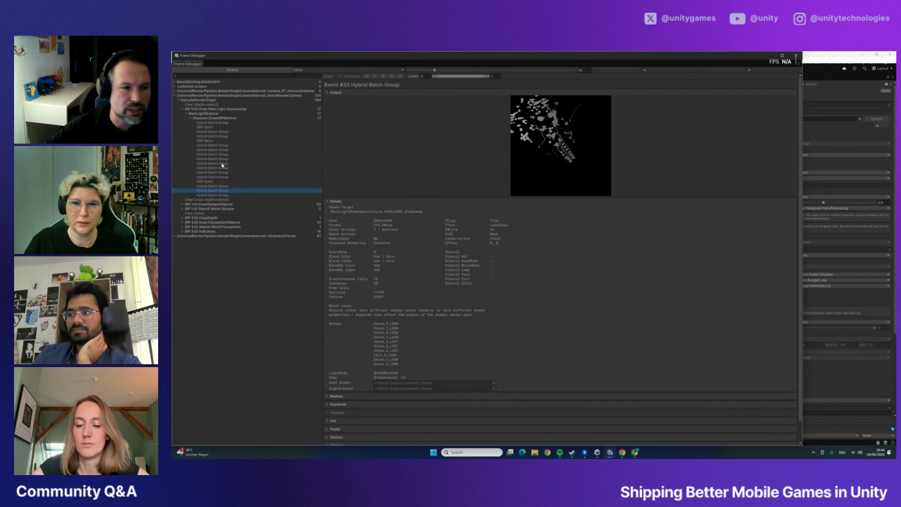
{"action": "left_click", "coordinate": [227, 177]}
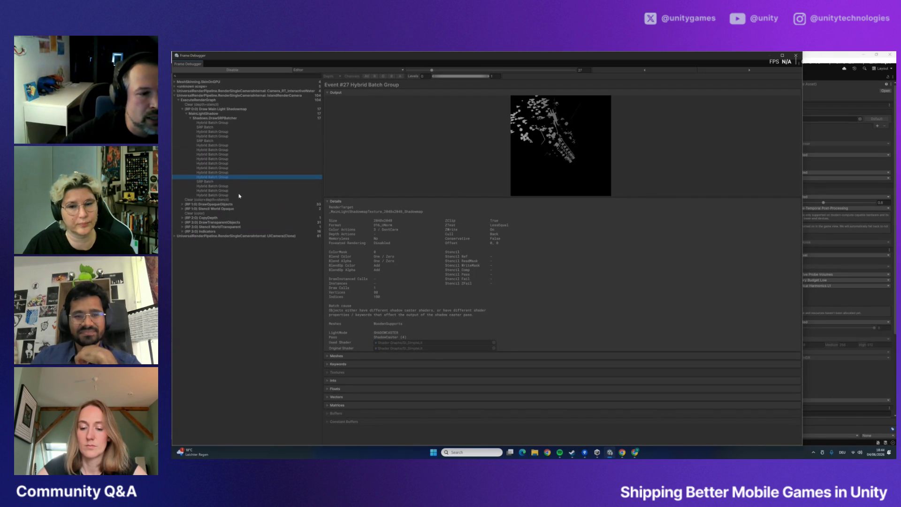
{"action": "left_click", "coordinate": [215, 191]}
{"action": "left_click", "coordinate": [213, 163]}
{"action": "left_click", "coordinate": [213, 173]}
{"action": "left_click", "coordinate": [213, 190]}
{"action": "left_click", "coordinate": [212, 177]}
{"action": "left_click", "coordinate": [213, 181]}
{"action": "left_click", "coordinate": [214, 145]}
{"action": "left_click", "coordinate": [214, 177]}
{"action": "left_click", "coordinate": [215, 195]}
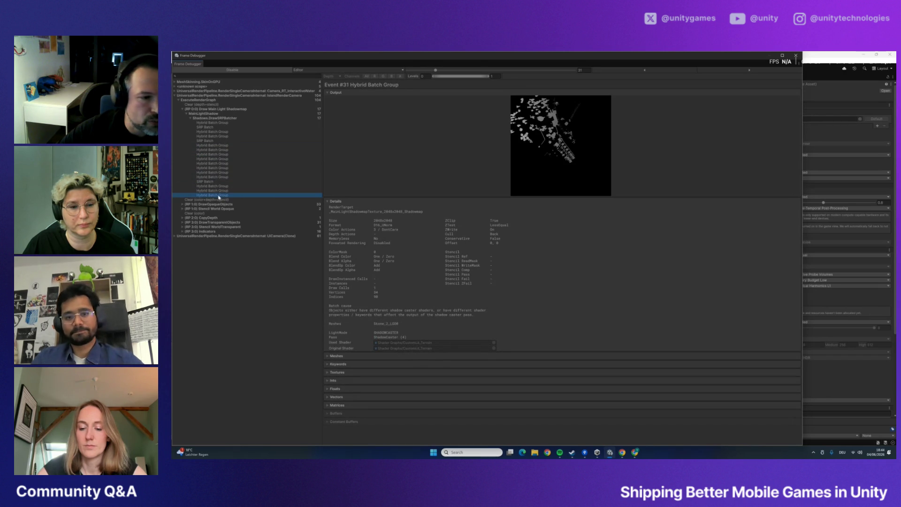
{"action": "left_click", "coordinate": [184, 109]}
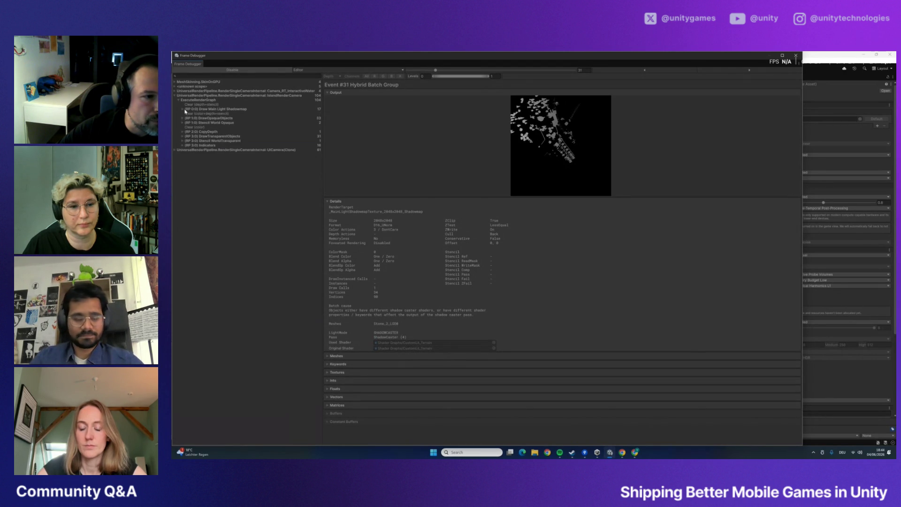
Expand DrawOpaqueObjects and RenderLoop.DrawSRPBatcher, inspecting opaque events #34 to #36
{"action": "left_click", "coordinate": [183, 119]}
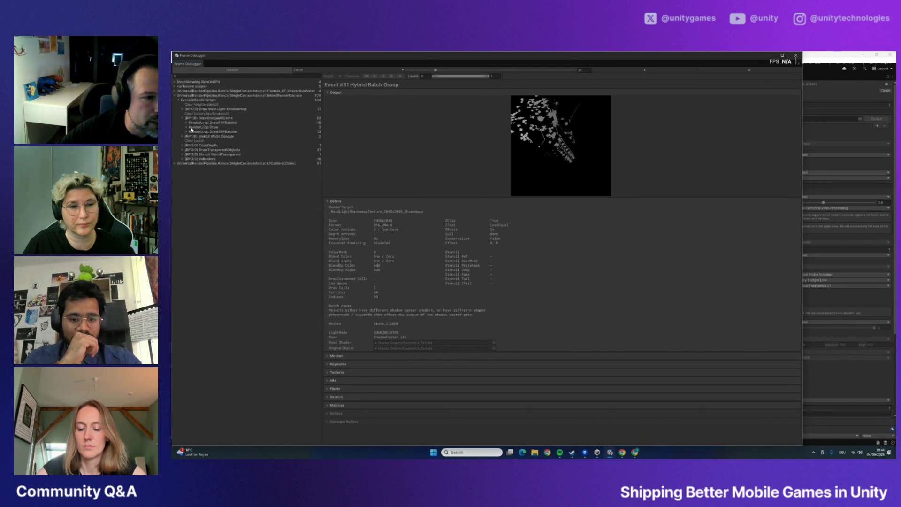
{"action": "left_click", "coordinate": [186, 123]}
{"action": "left_click", "coordinate": [209, 137]}
{"action": "left_click", "coordinate": [209, 141]}
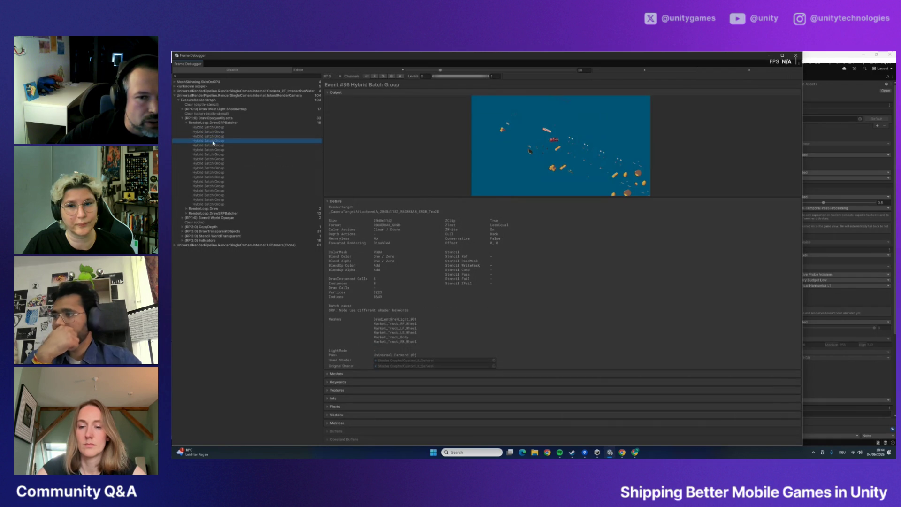
{"action": "left_click", "coordinate": [211, 131]}
{"action": "left_click", "coordinate": [213, 136]}
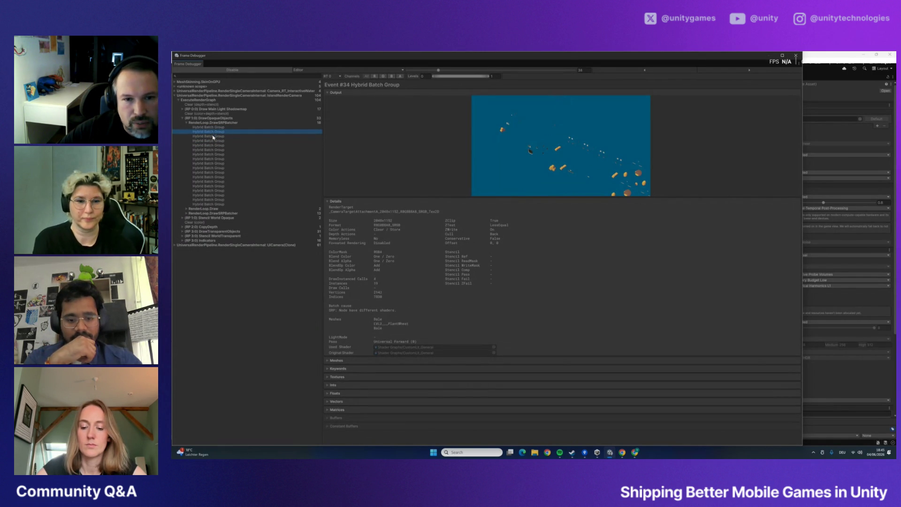
{"action": "left_click", "coordinate": [212, 132]}
{"action": "left_click", "coordinate": [213, 136]}
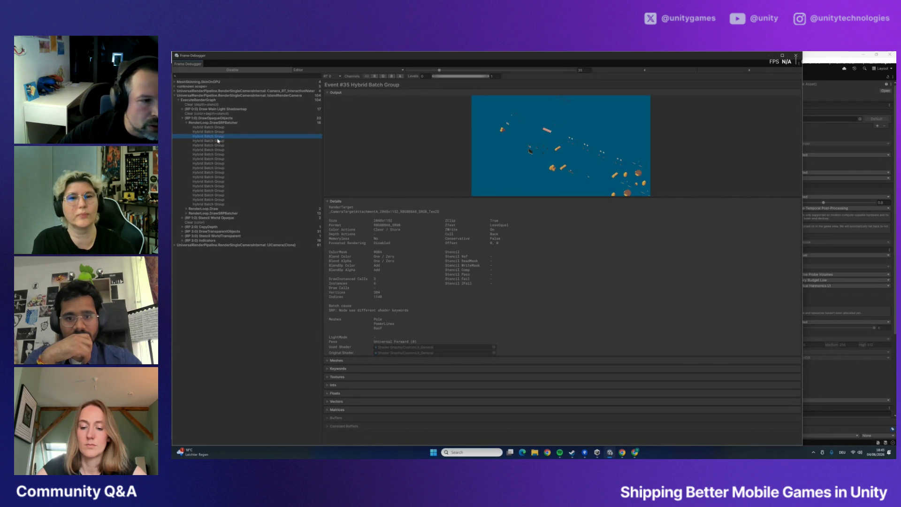
Step through the opaque Hybrid Batch Groups from event #38 up to #50
{"action": "left_click", "coordinate": [217, 150]}
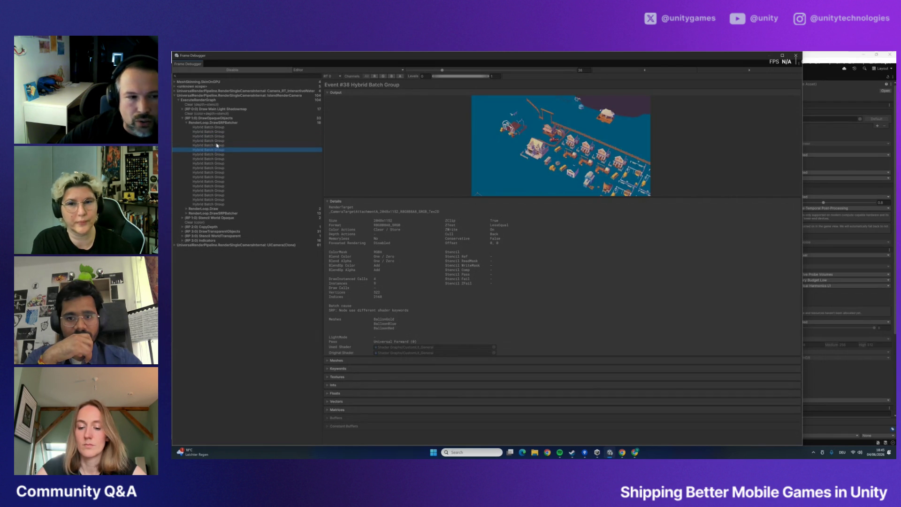
{"action": "left_click", "coordinate": [218, 155]}
{"action": "left_click", "coordinate": [217, 164]}
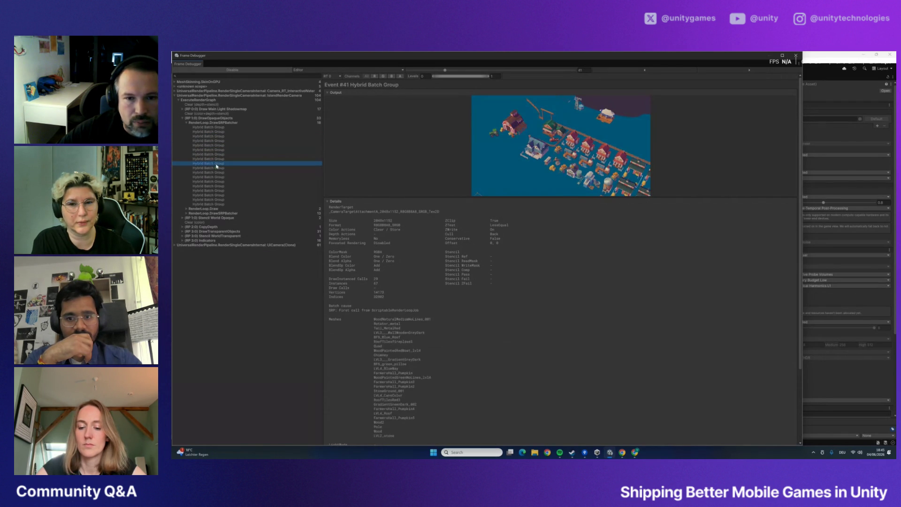
{"action": "left_click", "coordinate": [214, 177]}
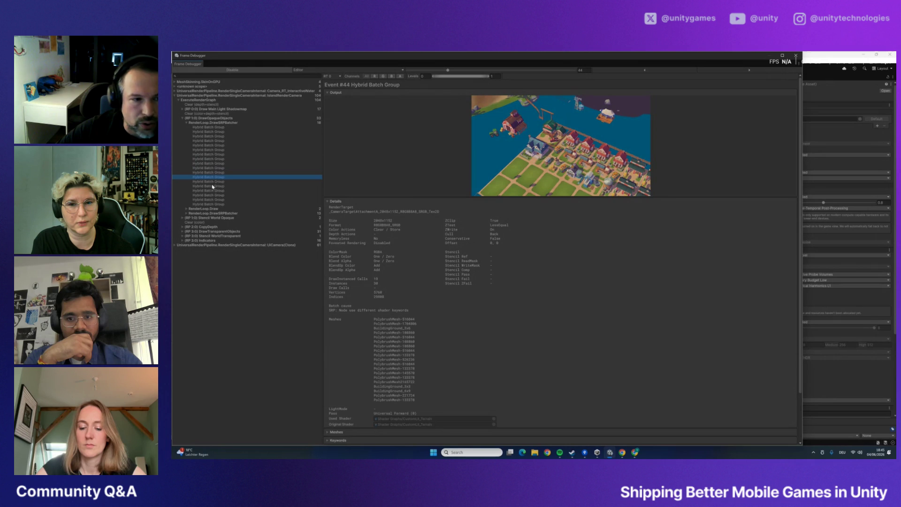
{"action": "left_click", "coordinate": [211, 182]}
{"action": "left_click", "coordinate": [209, 188]}
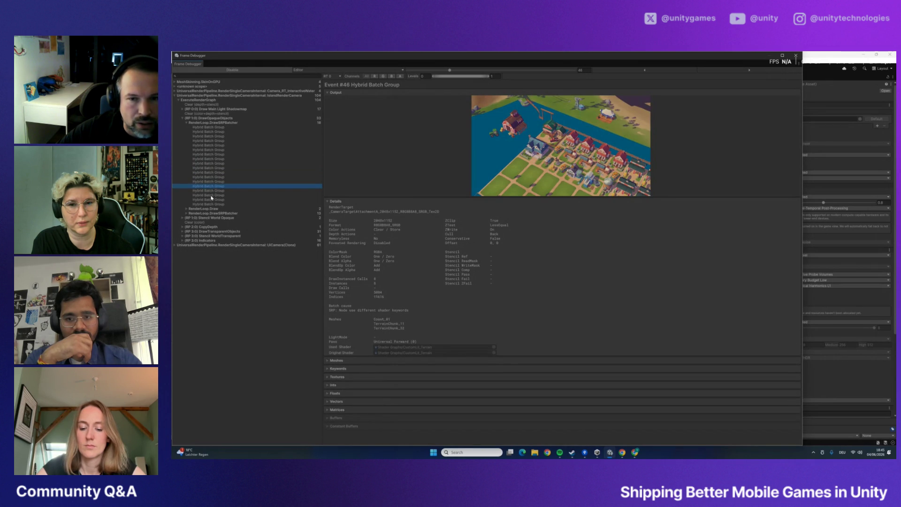
{"action": "left_click", "coordinate": [211, 195]}
{"action": "left_click", "coordinate": [214, 200]}
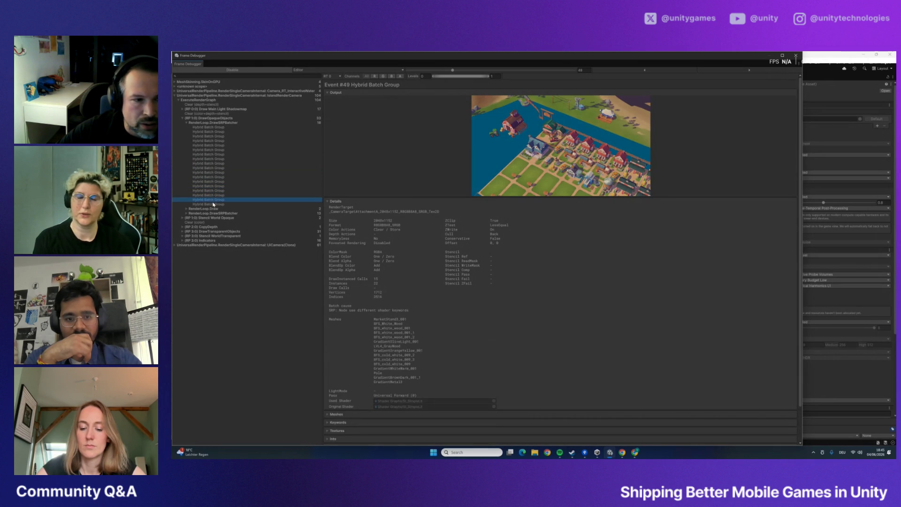
{"action": "left_click", "coordinate": [213, 205]}
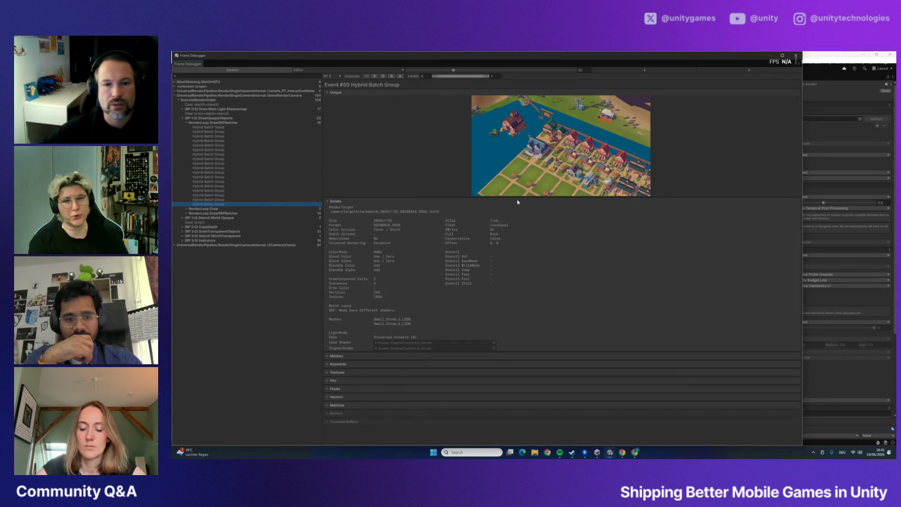
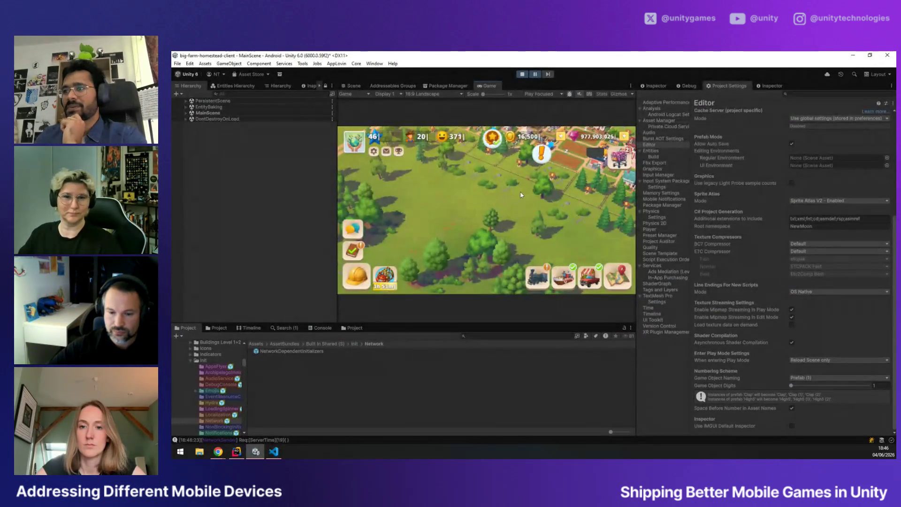
Resume the paused farm game and open the Game view type menu
{"action": "left_click", "coordinate": [536, 75]}
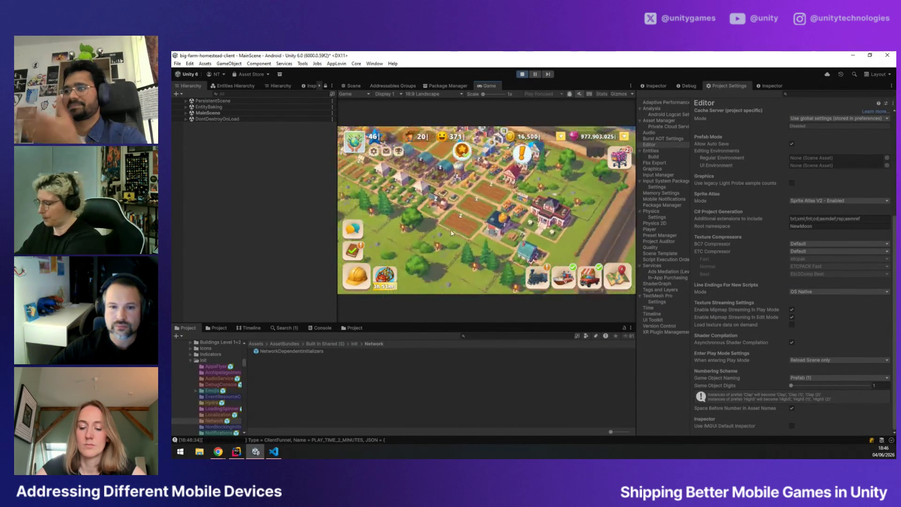
{"action": "left_click", "coordinate": [363, 94]}
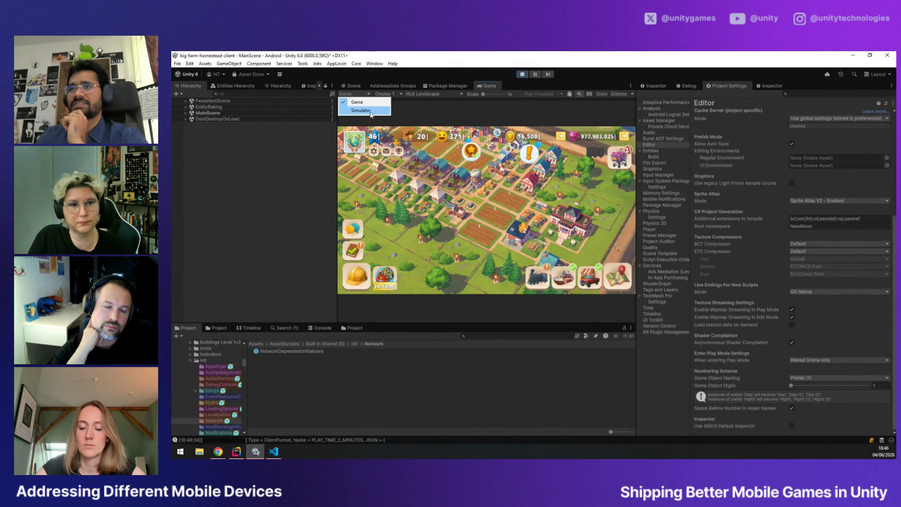
Switch the preview to the Simulator, then toggle Safe Area and rotation off and back on
{"action": "left_click", "coordinate": [370, 111]}
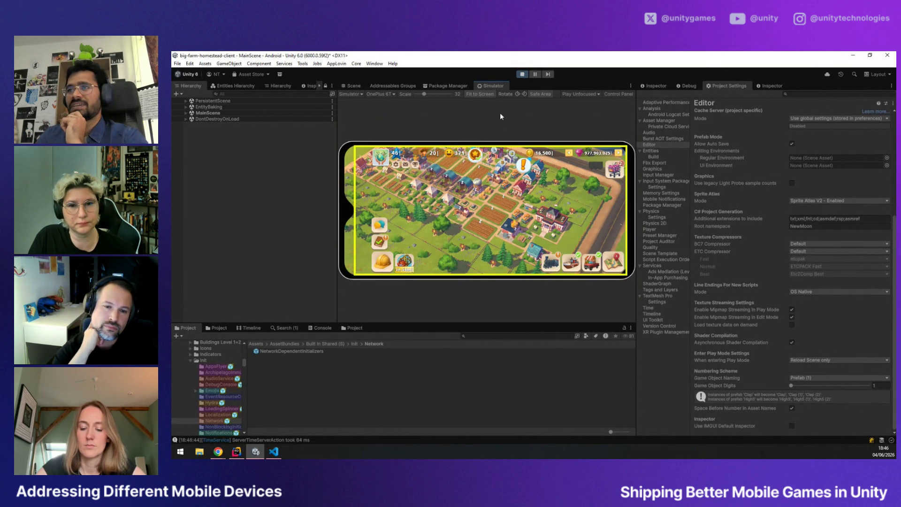
{"action": "left_click", "coordinate": [545, 93]}
{"action": "left_click", "coordinate": [545, 93]}
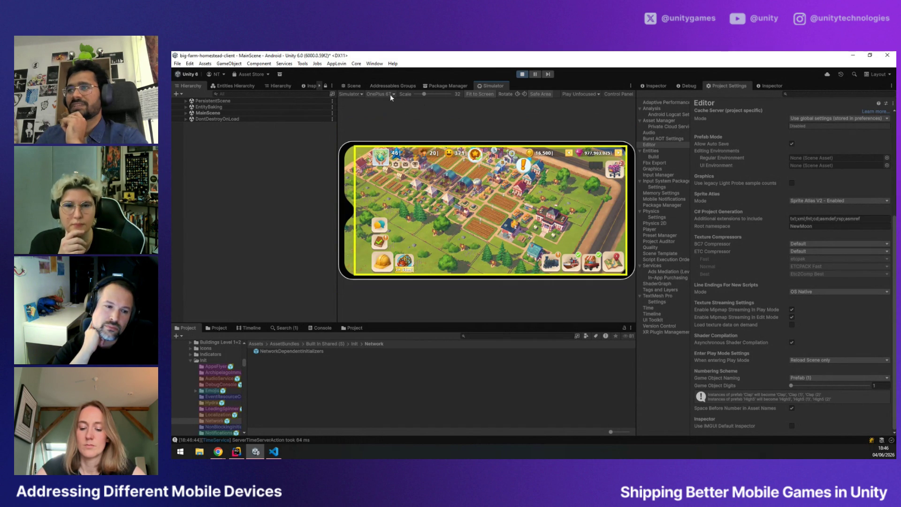
{"action": "left_click", "coordinate": [518, 94]}
{"action": "left_click", "coordinate": [518, 94]}
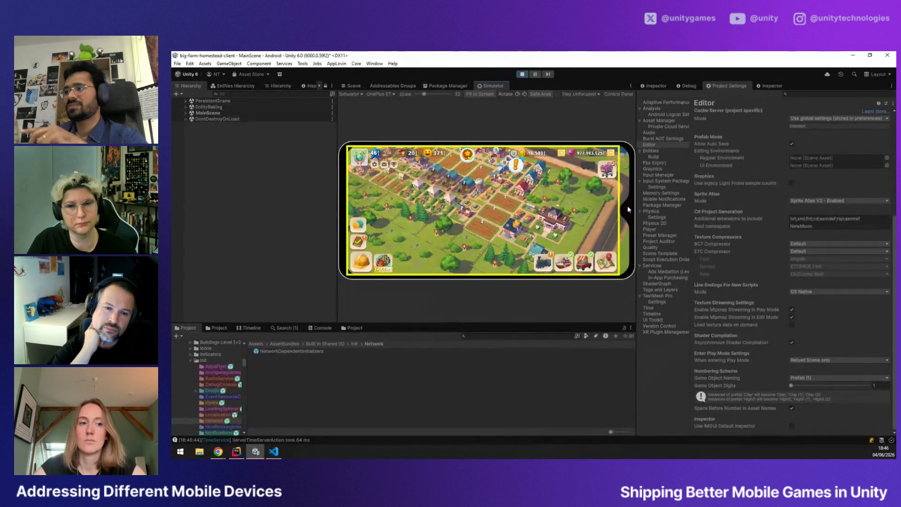
Choose Samsung Galaxy S10 5G as the simulated device
{"action": "left_click", "coordinate": [382, 94]}
{"action": "scroll", "coordinate": [402, 141], "scroll_direction": "down", "scroll_amount": 5}
{"action": "scroll", "coordinate": [410, 170], "scroll_direction": "up", "scroll_amount": 6}
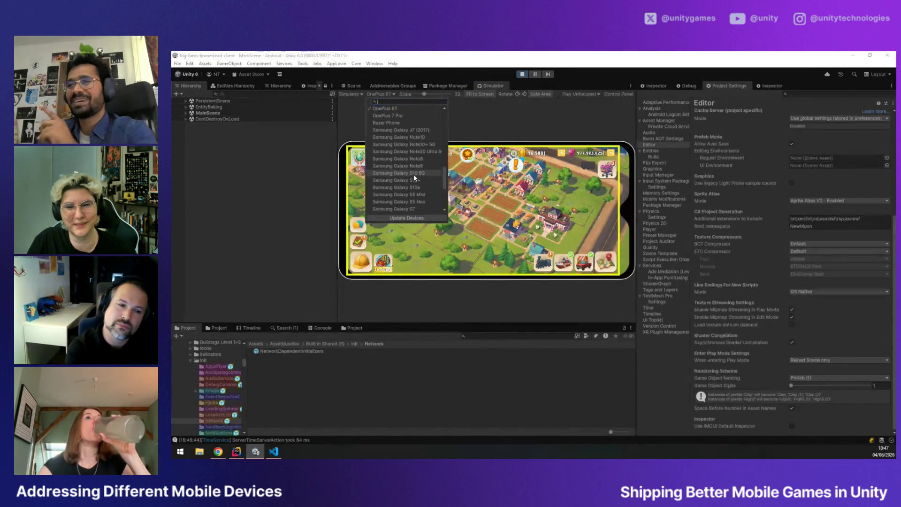
{"action": "left_click", "coordinate": [413, 173]}
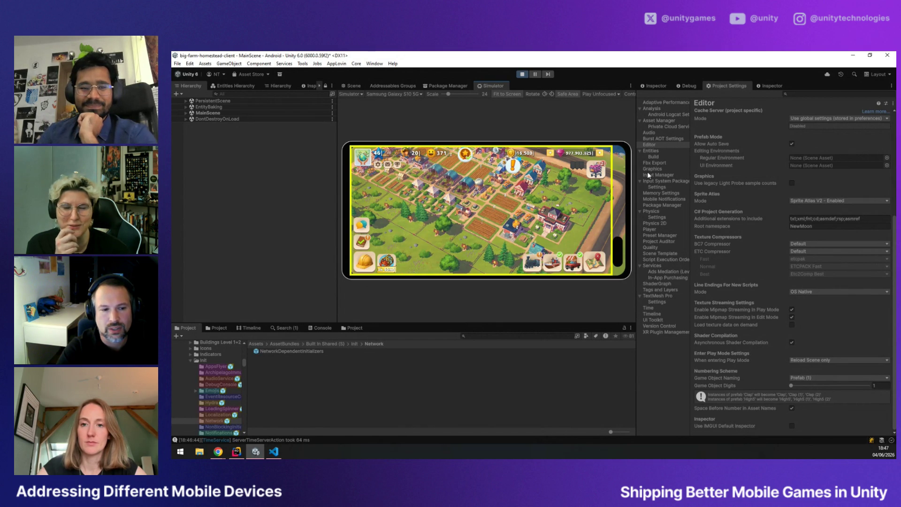
Try the Lenovo Phab2 Pro, then the Google Pixel 3, as simulated devices
{"action": "left_click", "coordinate": [394, 94]}
{"action": "scroll", "coordinate": [415, 141], "scroll_direction": "down", "scroll_amount": 5}
{"action": "left_click", "coordinate": [395, 121]}
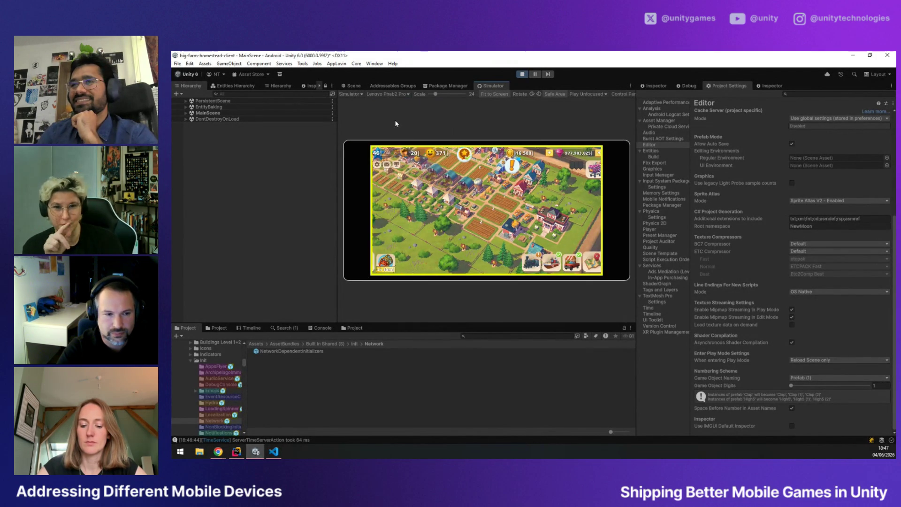
{"action": "left_click", "coordinate": [380, 94]}
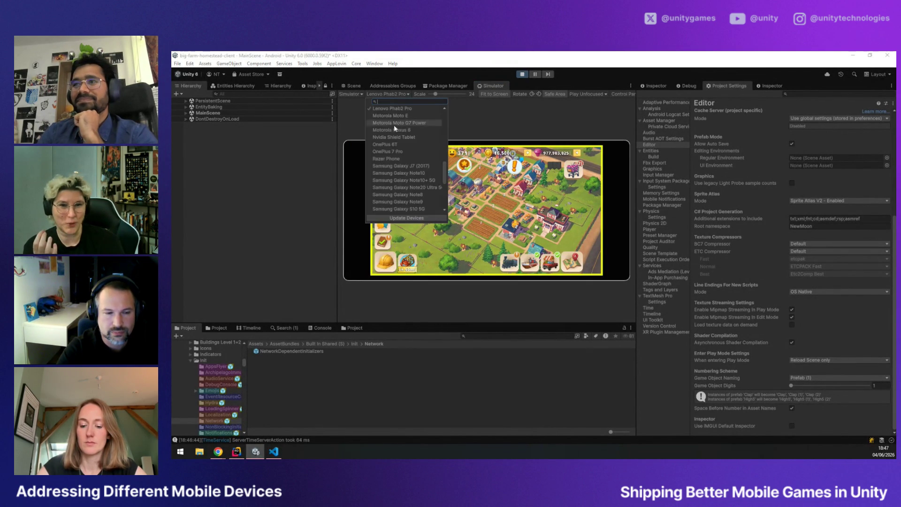
{"action": "left_click", "coordinate": [395, 130]}
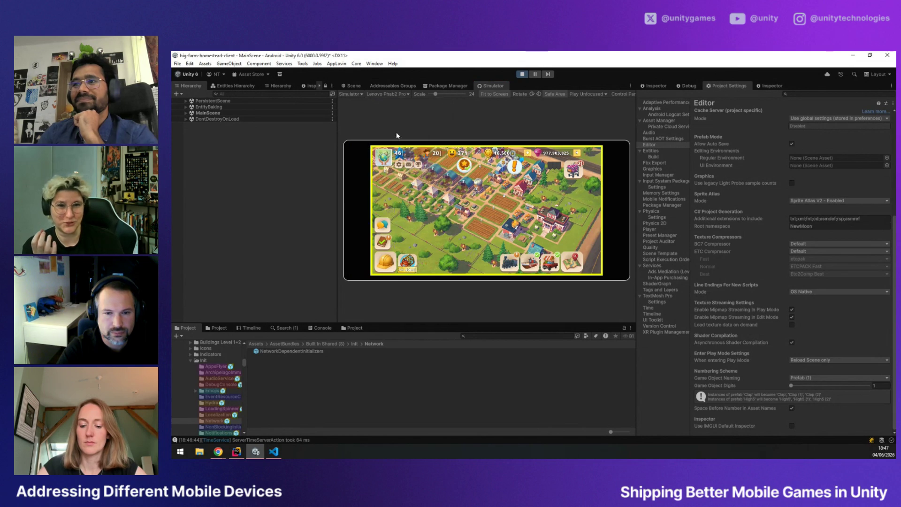
Search the device list for 'oneplus', pick OnePlus 7 Pro, then OnePlus 6T
{"action": "left_click", "coordinate": [394, 96]}
{"action": "type", "text": "one plu"}
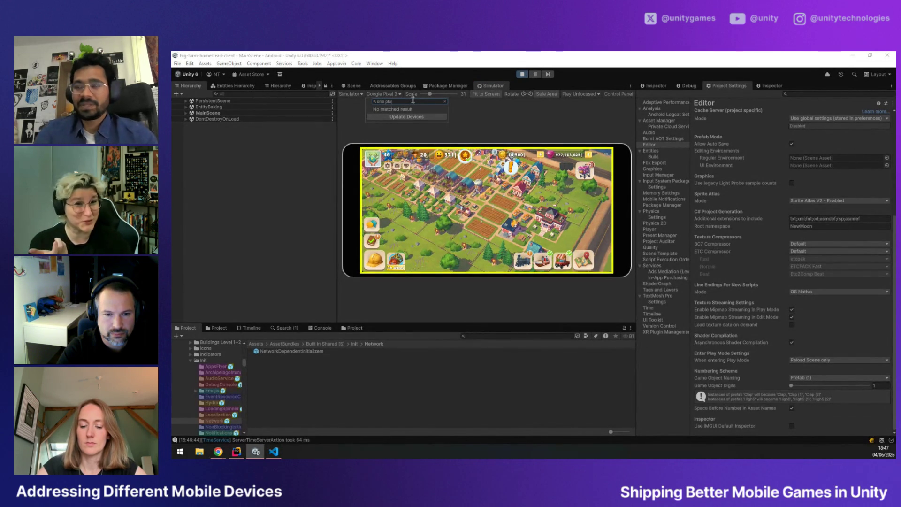
{"action": "type", "text": "s"}
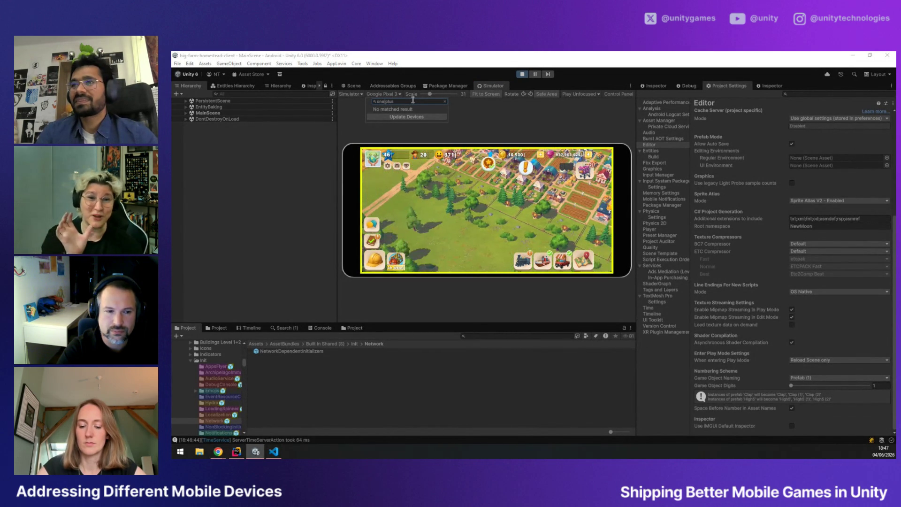
{"action": "key", "text": "Left"}
{"action": "key", "text": "Left"}
{"action": "key", "text": "Left"}
{"action": "key", "text": "BackSpace"}
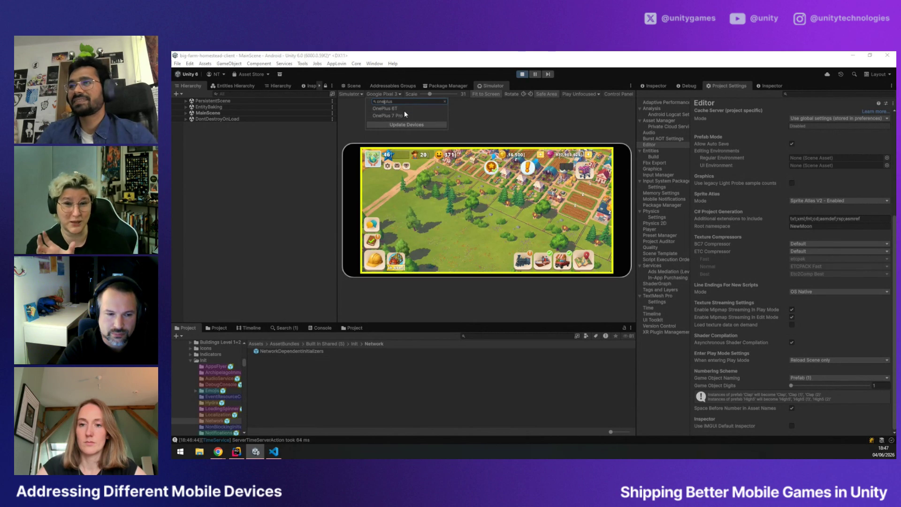
{"action": "left_click", "coordinate": [407, 115]}
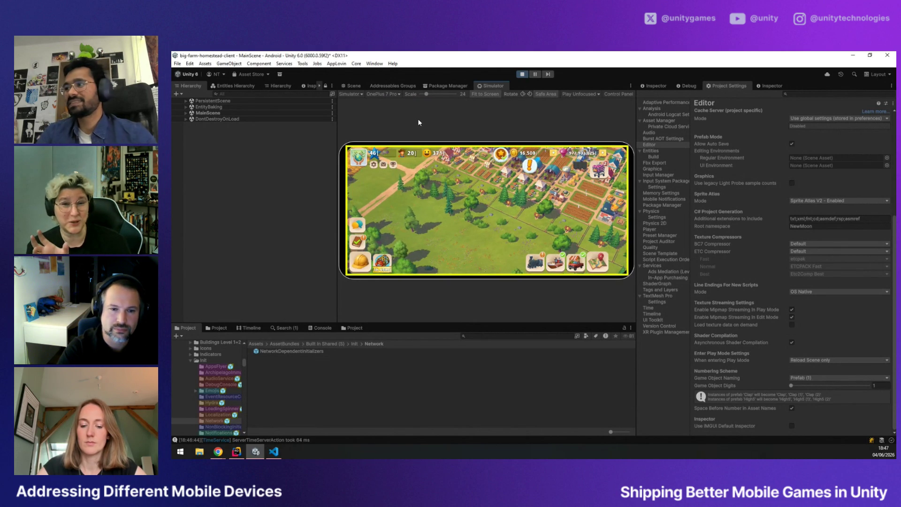
{"action": "left_click", "coordinate": [382, 91]}
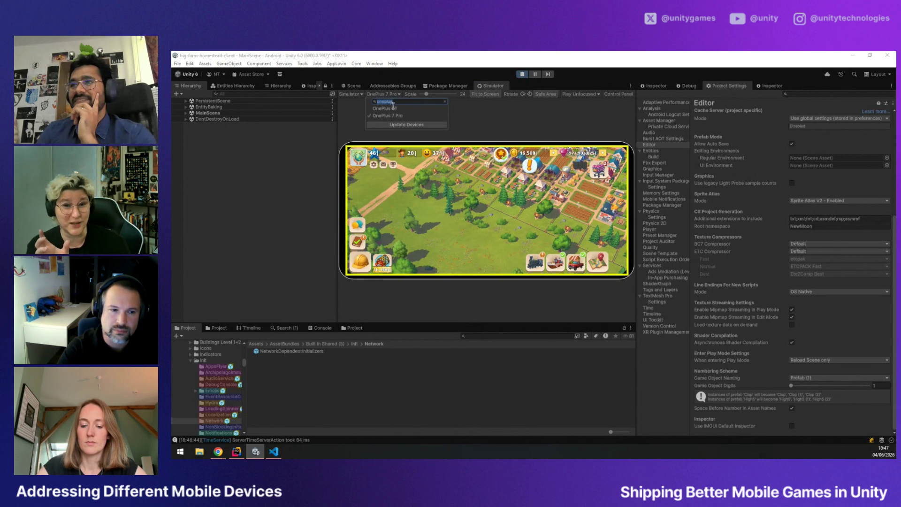
{"action": "left_click", "coordinate": [393, 109]}
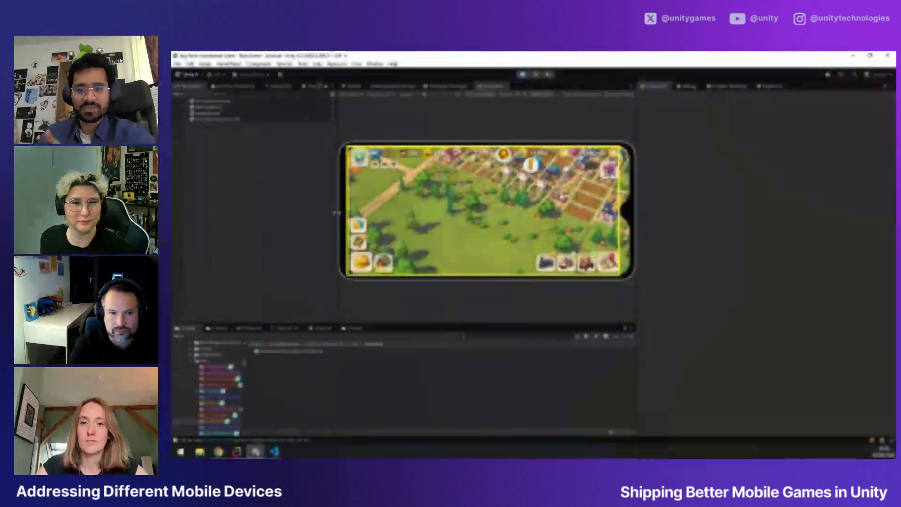
Review CheckForNotchAdjustments in NotchHelper.cs in Rider, then minimize Rider back to Unity
{"action": "left_click", "coordinate": [237, 453]}
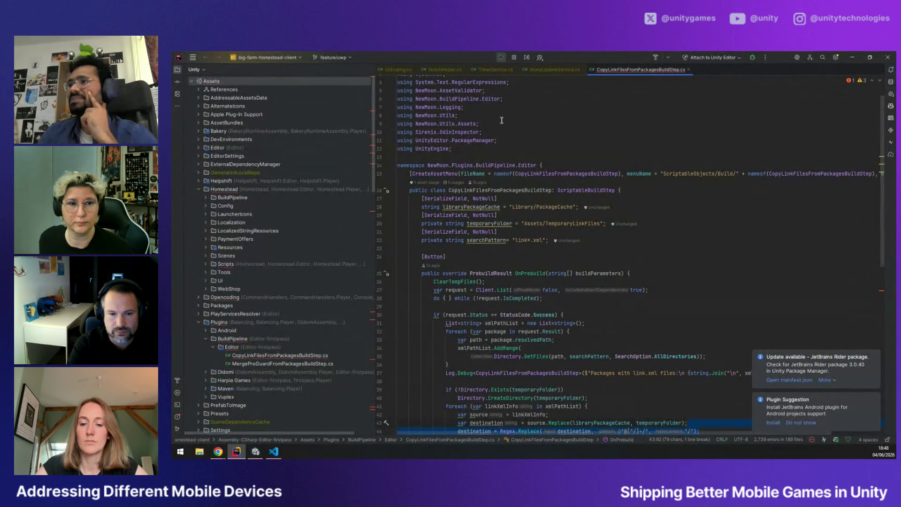
{"action": "left_click", "coordinate": [446, 71]}
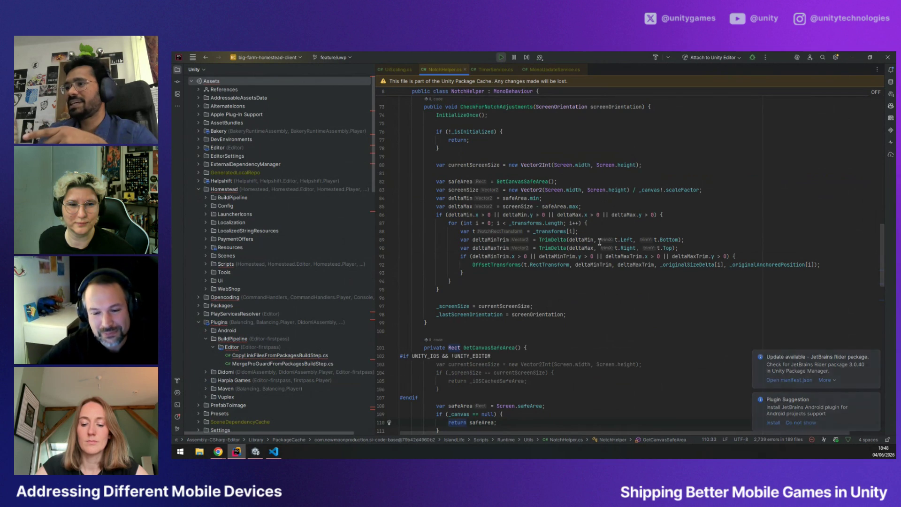
{"action": "scroll", "coordinate": [600, 242], "scroll_direction": "up", "scroll_amount": 3}
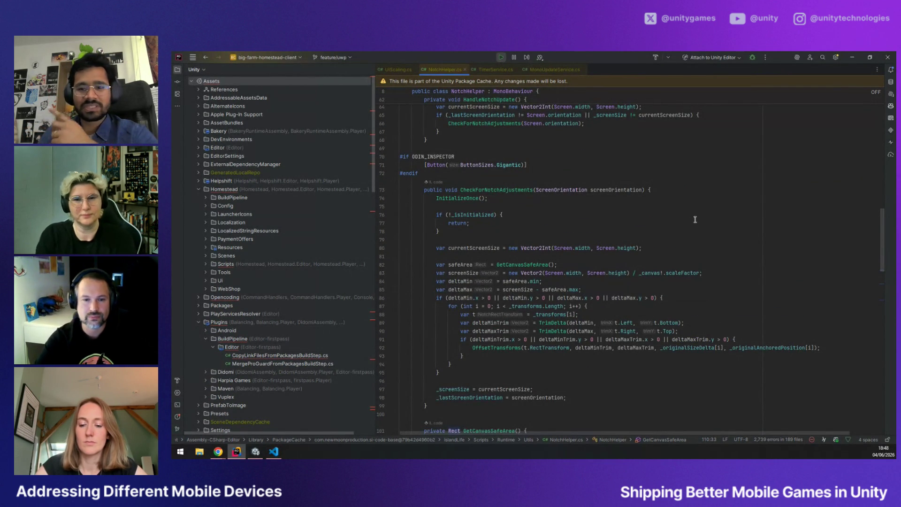
{"action": "left_click", "coordinate": [851, 58]}
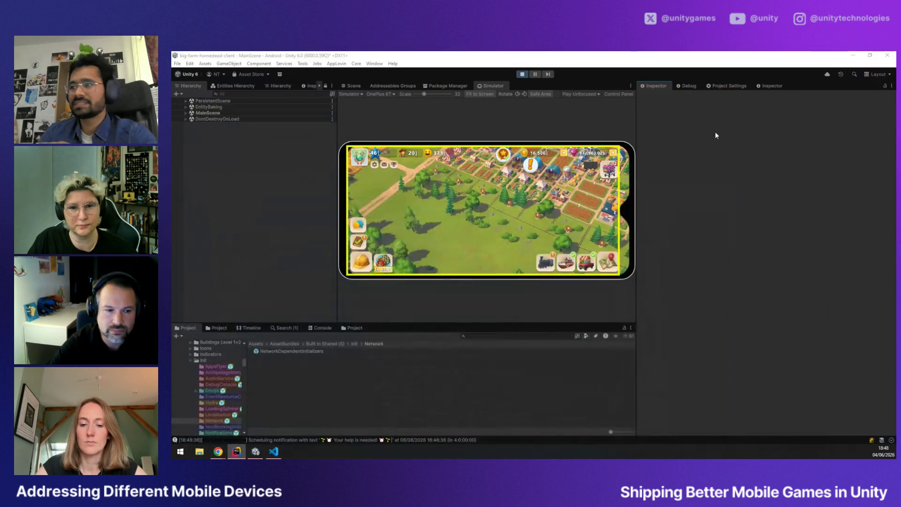
Rotate the simulated phone so the notch is left, then right, then return to the Game view
{"action": "left_click", "coordinate": [518, 95]}
{"action": "left_click", "coordinate": [518, 94]}
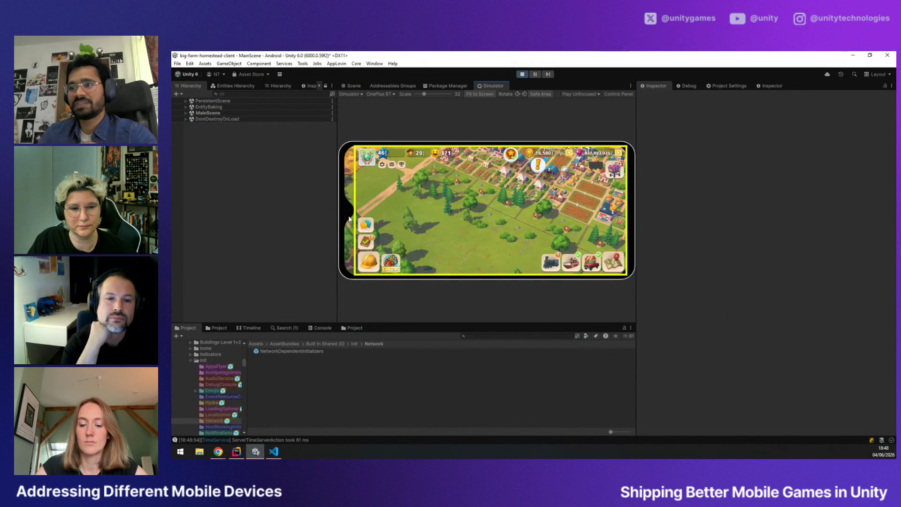
{"action": "left_click", "coordinate": [524, 94]}
{"action": "left_click", "coordinate": [525, 94]}
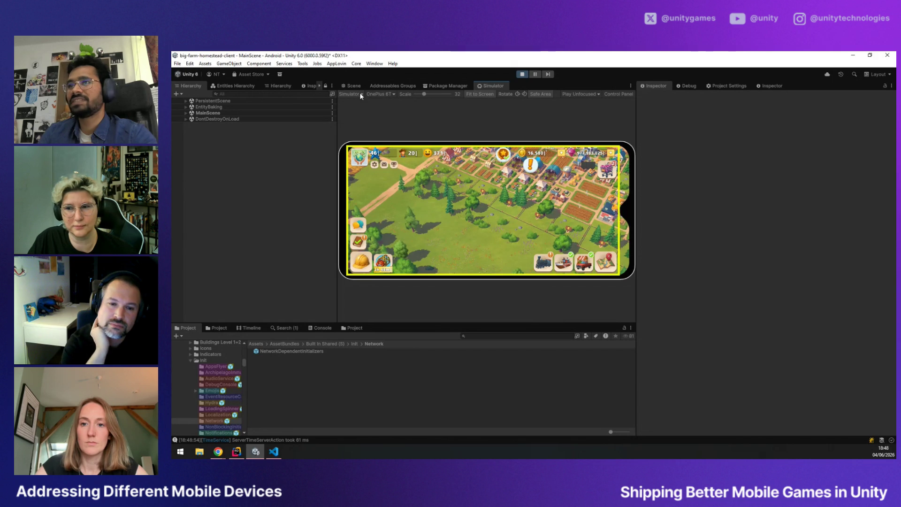
{"action": "left_click", "coordinate": [360, 106]}
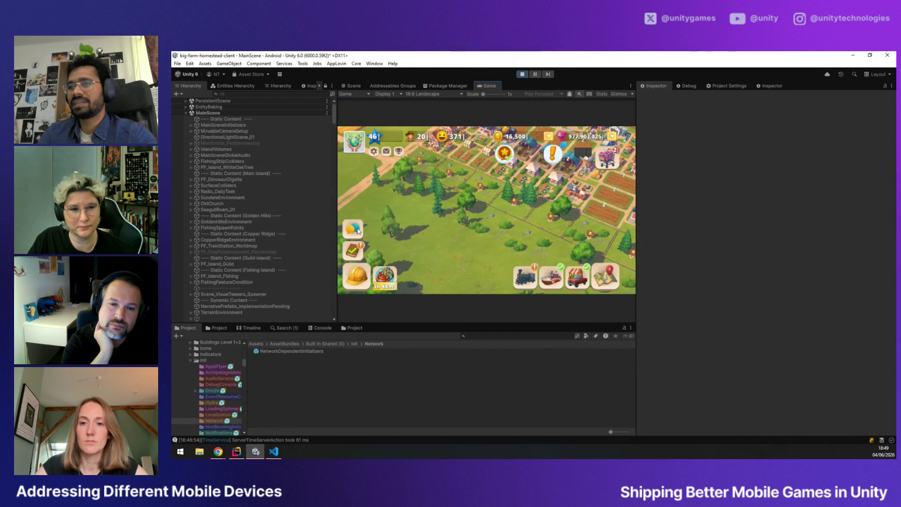
Select HudContainer-Main(Clone) and scroll its Inspector to the Notch Helper transforms list
{"action": "left_click", "coordinate": [227, 171]}
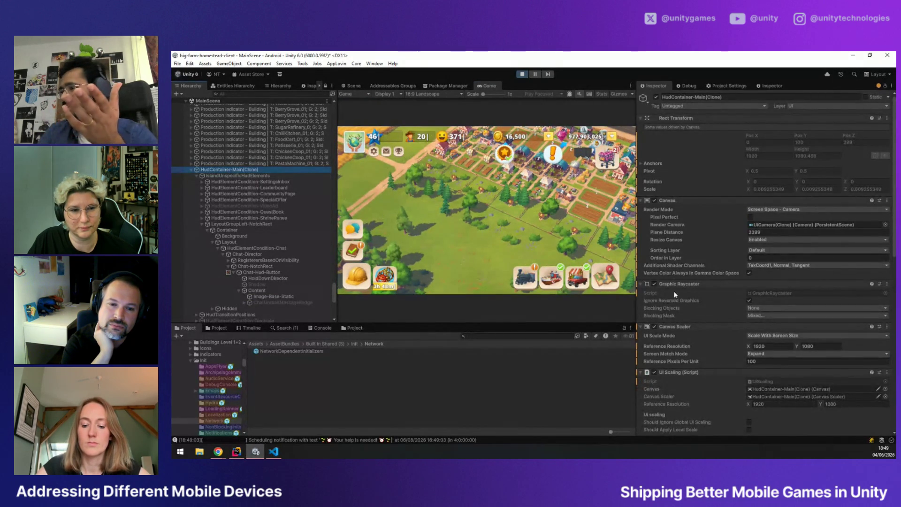
{"action": "scroll", "coordinate": [734, 323], "scroll_direction": "down", "scroll_amount": 3}
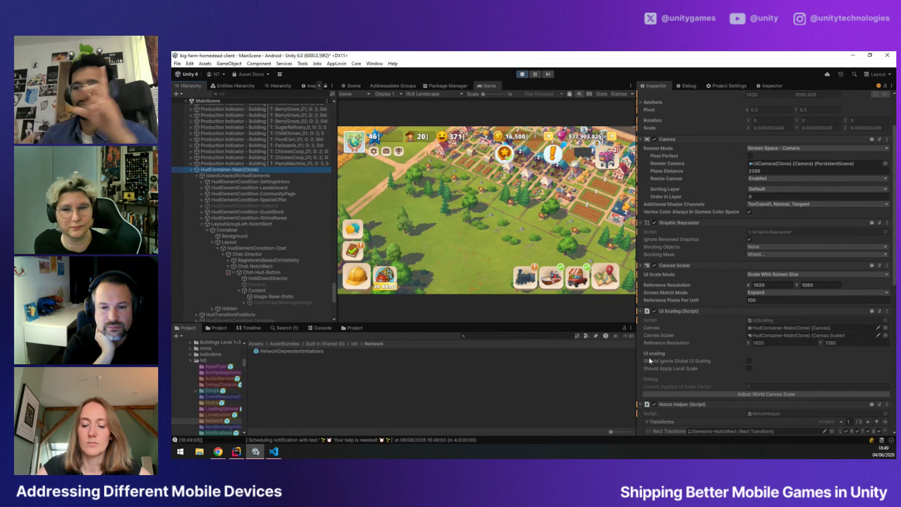
{"action": "scroll", "coordinate": [722, 363], "scroll_direction": "down", "scroll_amount": 2}
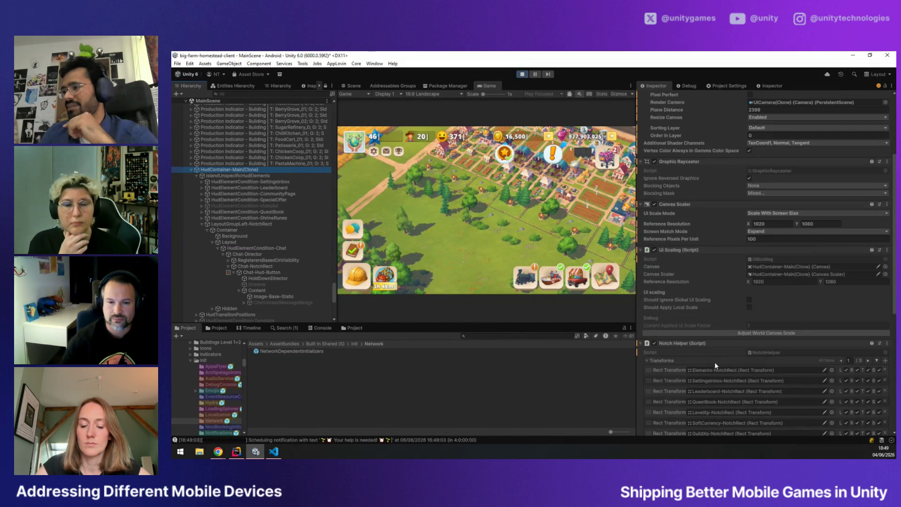
{"action": "scroll", "coordinate": [724, 322], "scroll_direction": "down", "scroll_amount": 1}
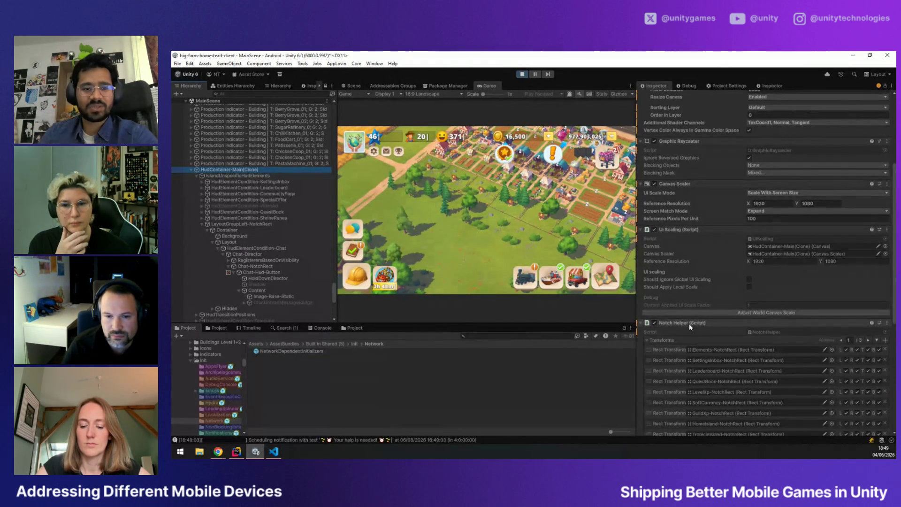
{"action": "scroll", "coordinate": [689, 323], "scroll_direction": "down", "scroll_amount": 2}
{"action": "scroll", "coordinate": [672, 326], "scroll_direction": "down", "scroll_amount": 1}
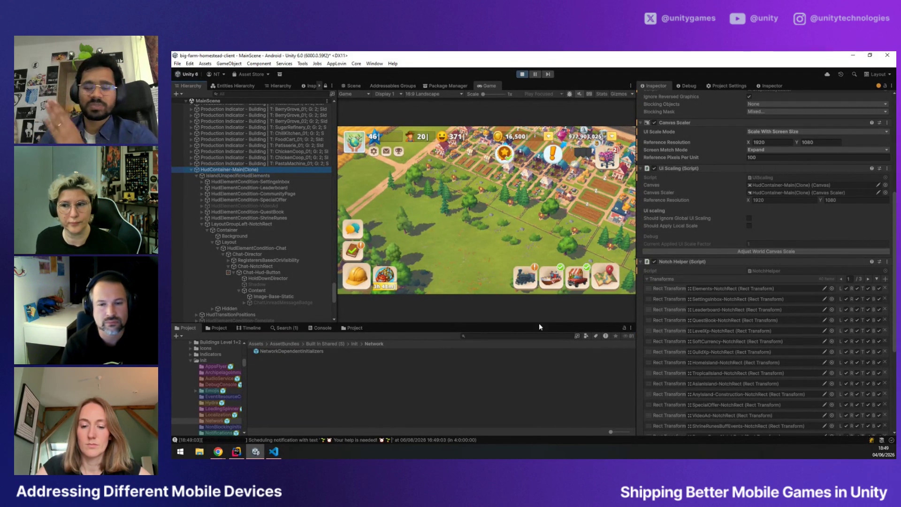
Open the quest book's Chapter X panel and view it on the rotated simulated phone
{"action": "left_click", "coordinate": [353, 251]}
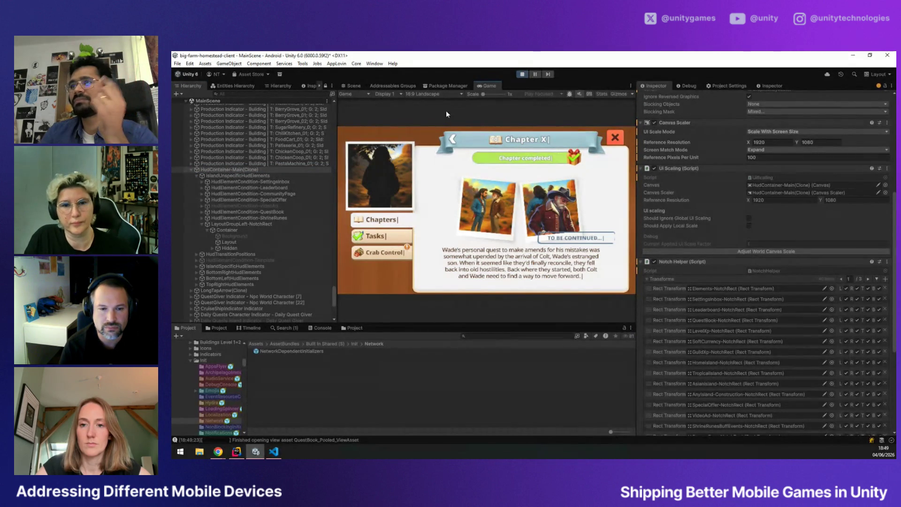
{"action": "left_click", "coordinate": [360, 109]}
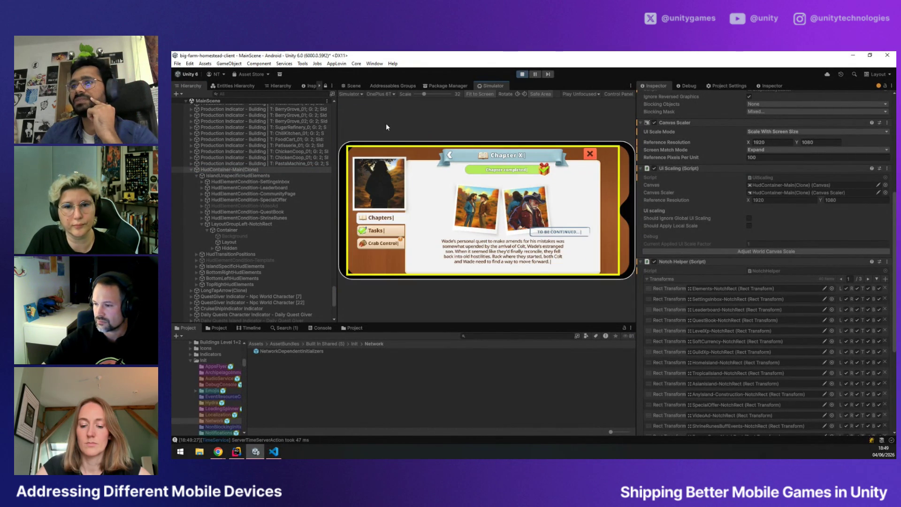
{"action": "left_click", "coordinate": [520, 95]}
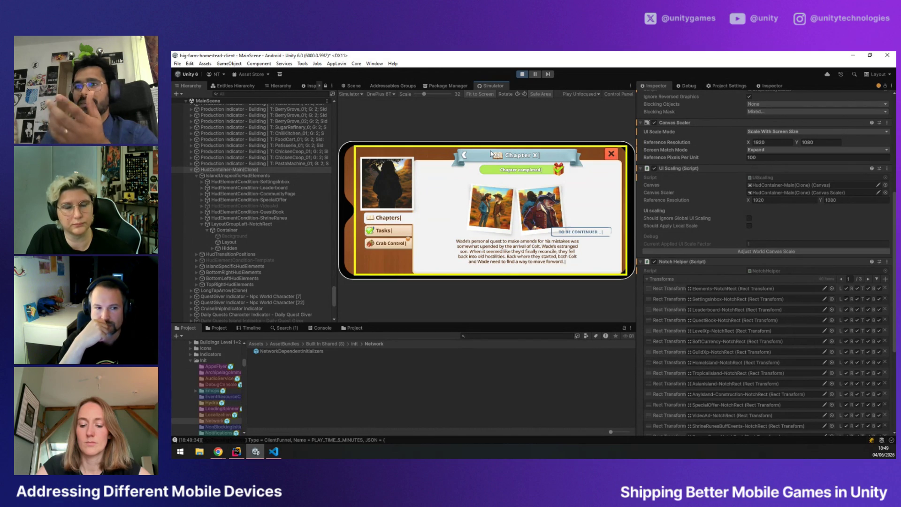
Scroll the Inspector, then return to the plain 19:9 Landscape Game view
{"action": "scroll", "coordinate": [734, 334], "scroll_direction": "down", "scroll_amount": 3}
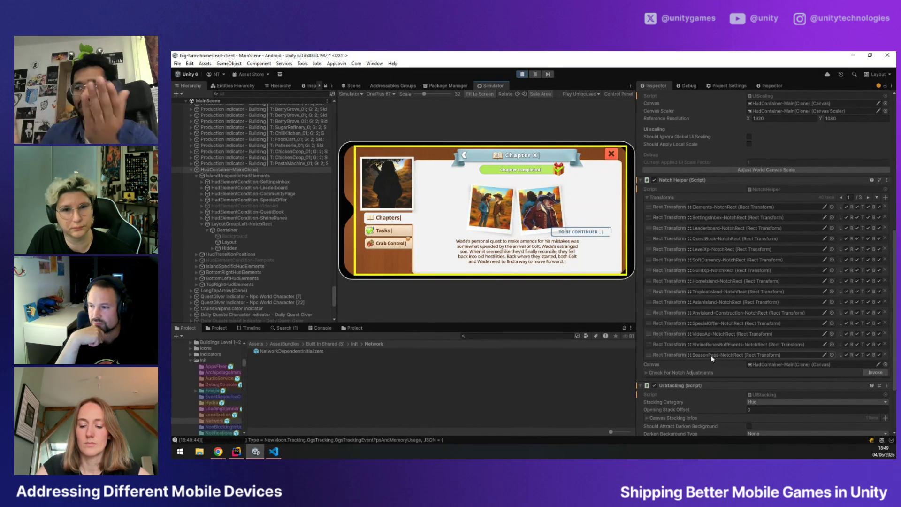
{"action": "scroll", "coordinate": [710, 356], "scroll_direction": "down", "scroll_amount": 2}
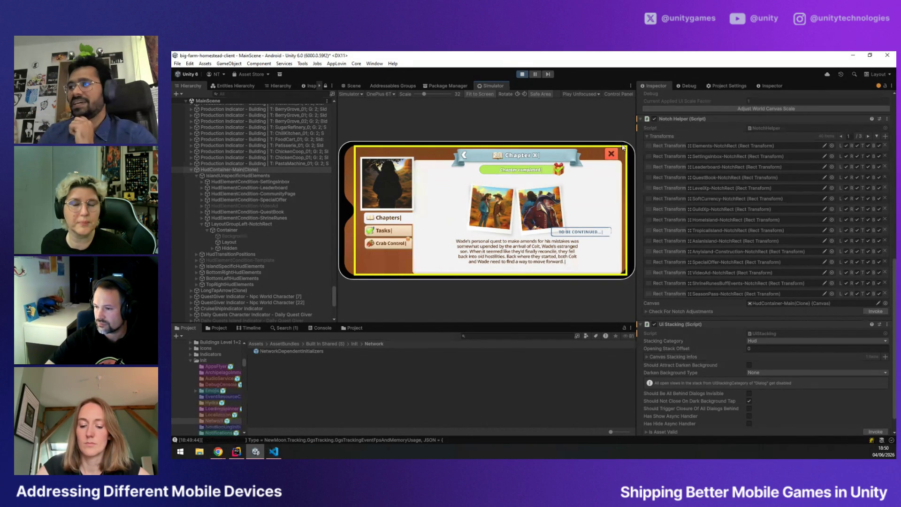
{"action": "left_click", "coordinate": [350, 94]}
{"action": "left_click", "coordinate": [350, 102]}
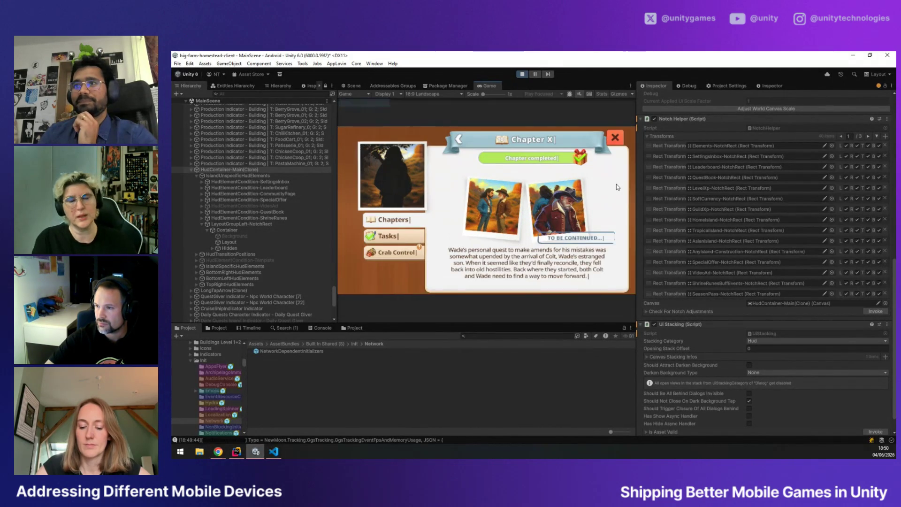
Close the Chapter X dialog with its red X to reveal the farm
{"action": "left_click", "coordinate": [616, 138]}
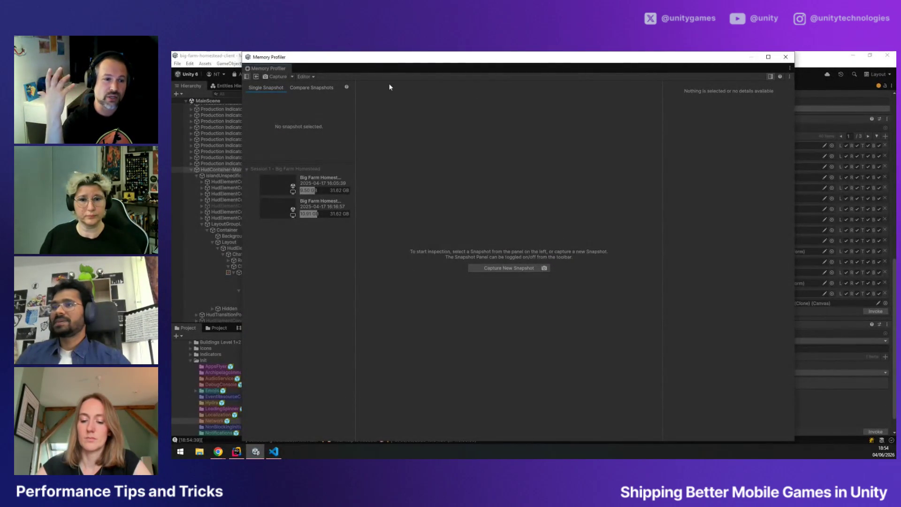
Drag the Memory Profiler window aside so the running game shows behind it
{"action": "left_click_drag", "start_coordinate": [377, 61], "coordinate": [481, 173]}
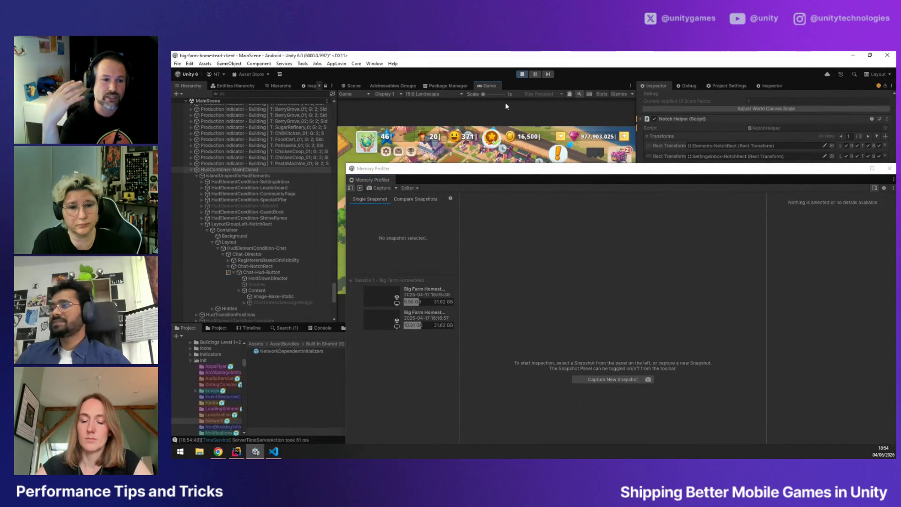
Capture a new Big Farm Homestead memory snapshot and open it from the Session 2 list
{"action": "left_click", "coordinate": [624, 380]}
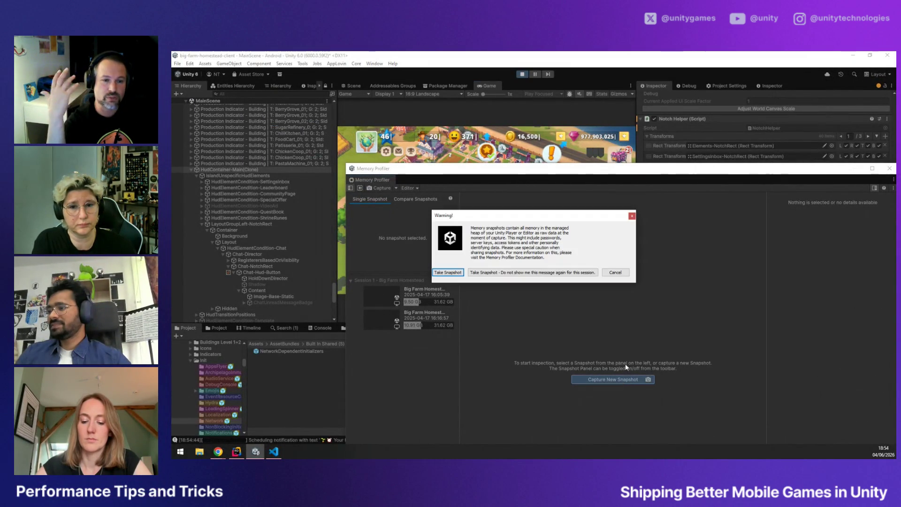
{"action": "left_click", "coordinate": [450, 272]}
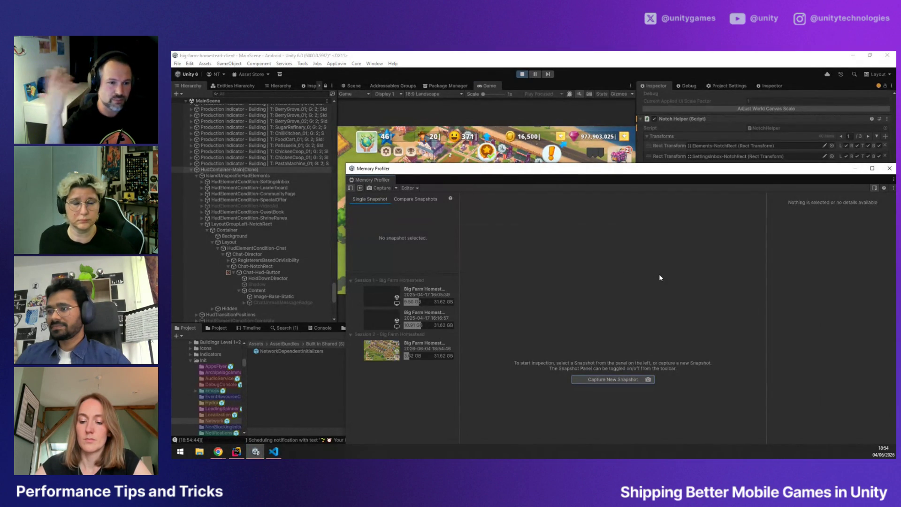
{"action": "double_click", "coordinate": [437, 344]}
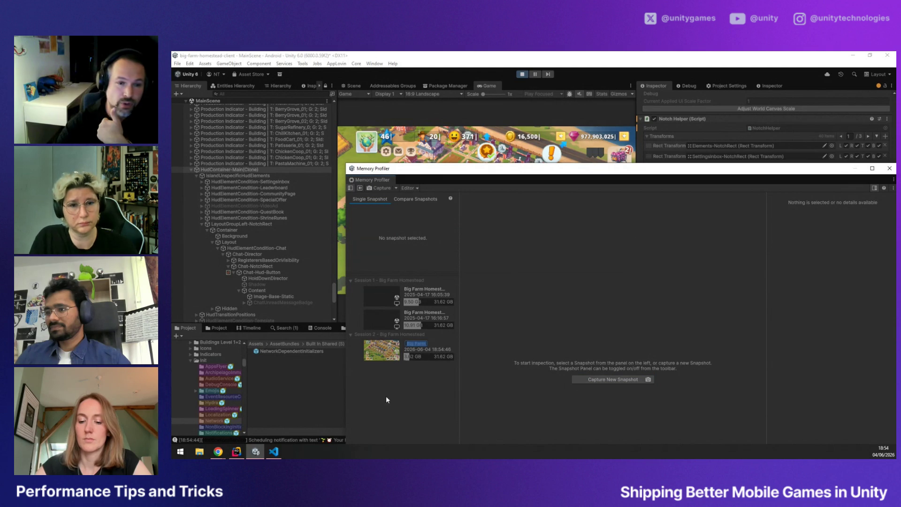
{"action": "left_click", "coordinate": [379, 348]}
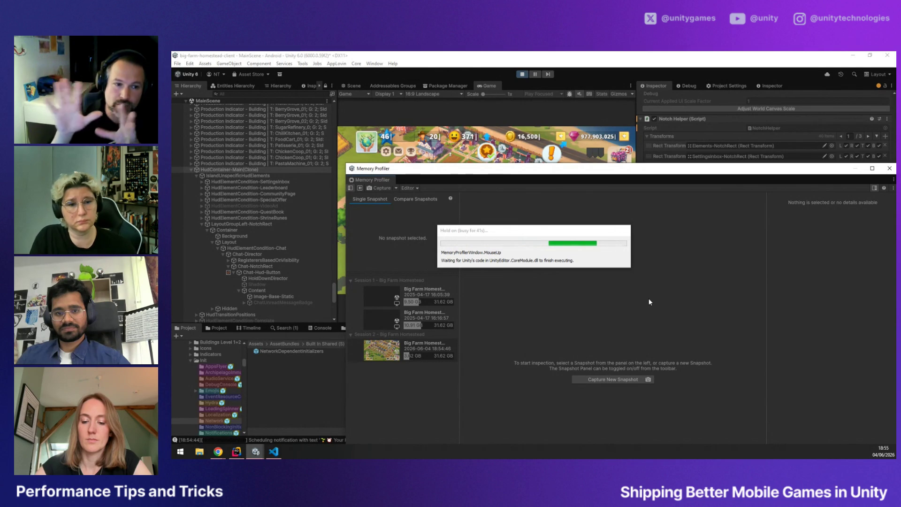
Enlarge the Memory Profiler, inspect Allocated Memory Distribution, return to Summary, then float it again
{"action": "left_click_drag", "start_coordinate": [603, 178], "coordinate": [556, 95]}
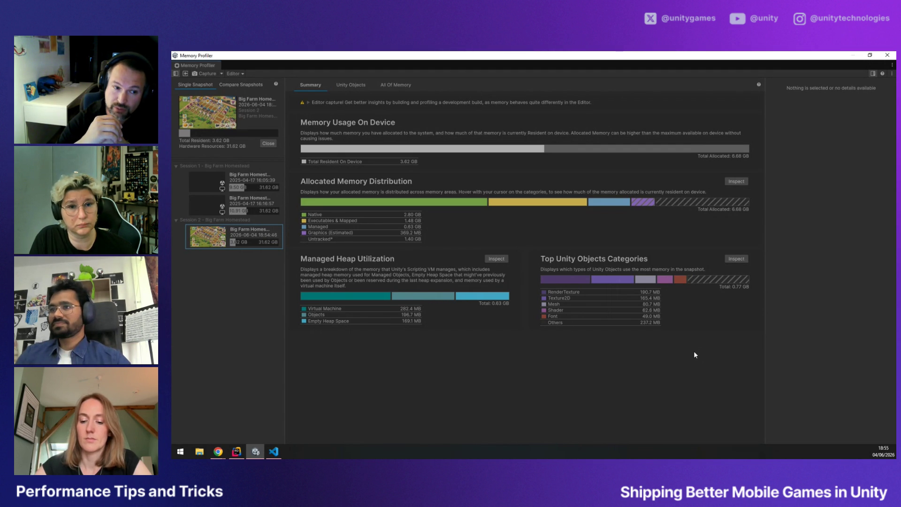
{"action": "left_click", "coordinate": [738, 182]}
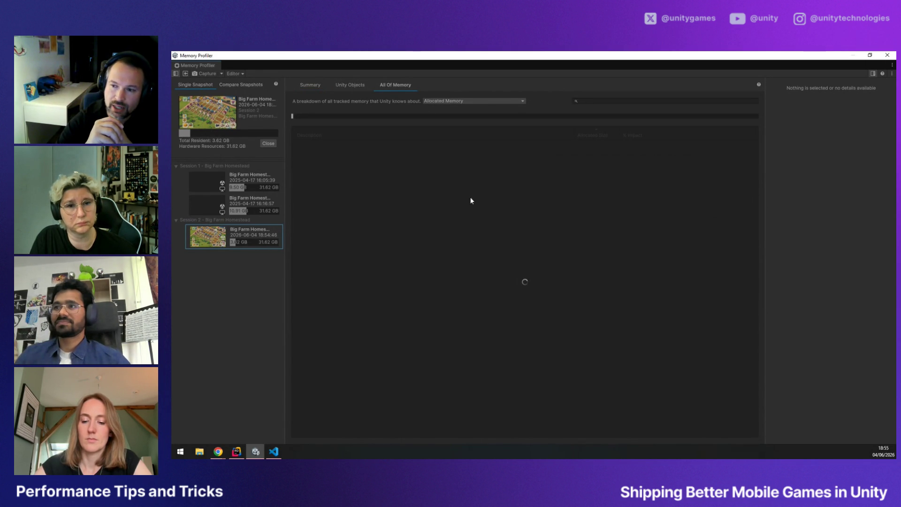
{"action": "left_click", "coordinate": [308, 86]}
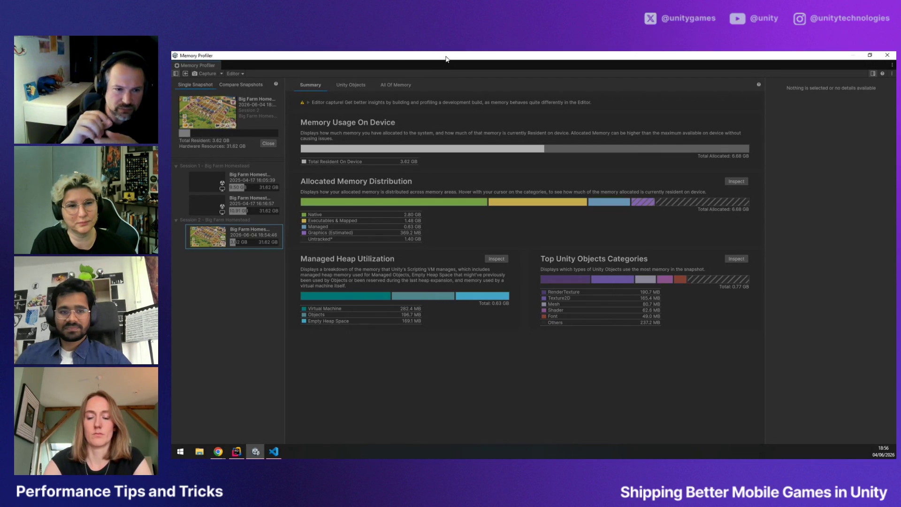
{"action": "mouse_move", "coordinate": [446, 59]}
{"action": "left_mouse_down"}
{"action": "mouse_move", "coordinate": [583, 179]}
{"action": "mouse_move", "coordinate": [678, 191]}
{"action": "mouse_move", "coordinate": [662, 192]}
{"action": "left_mouse_up"}
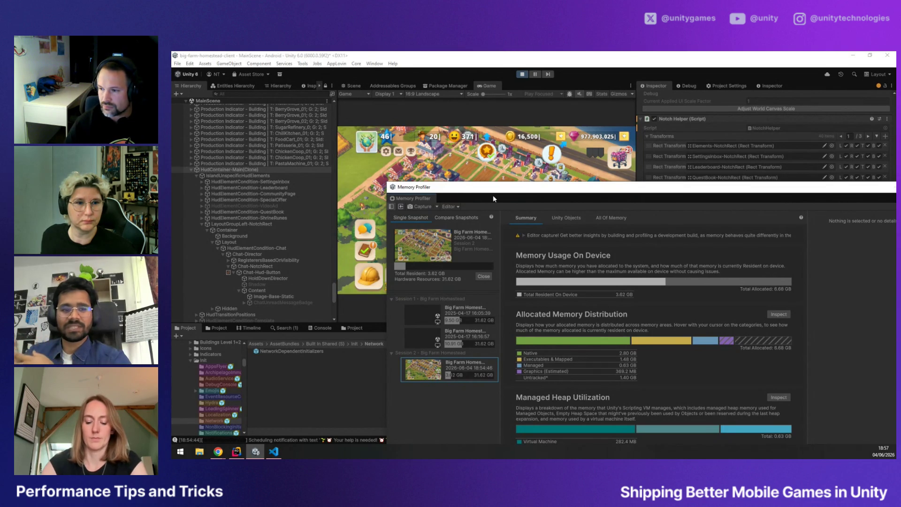
Open the Profiler over the game, move it below the HUD, and pause Play mode
{"action": "mouse_move", "coordinate": [495, 187]}
{"action": "left_mouse_down"}
{"action": "mouse_move", "coordinate": [425, 80]}
{"action": "mouse_move", "coordinate": [495, 148]}
{"action": "mouse_move", "coordinate": [493, 168]}
{"action": "left_mouse_up"}
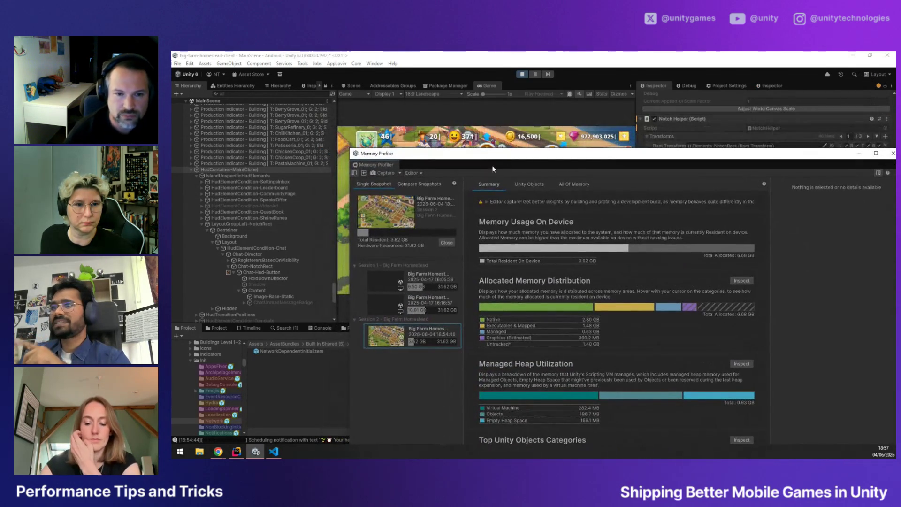
{"action": "left_click", "coordinate": [374, 64]}
{"action": "mouse_move", "coordinate": [385, 276]}
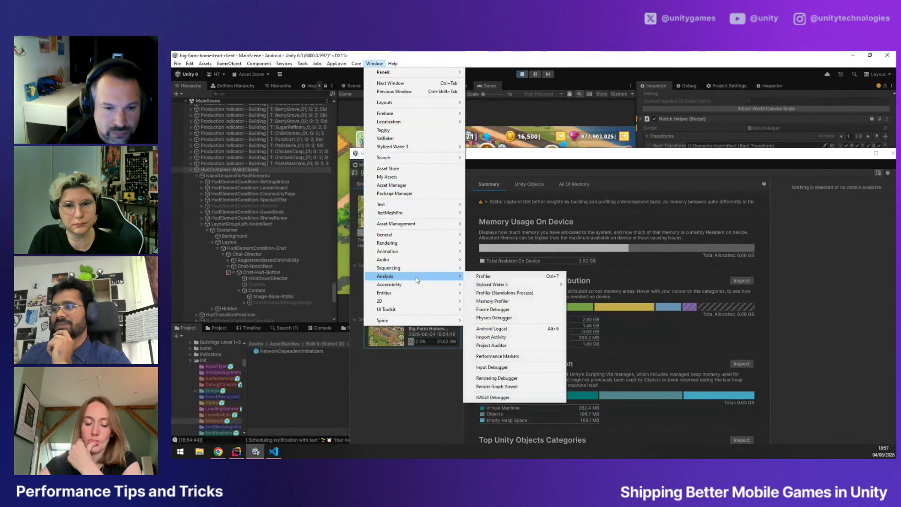
{"action": "left_click", "coordinate": [484, 277]}
{"action": "left_click_drag", "start_coordinate": [545, 116], "coordinate": [547, 146]}
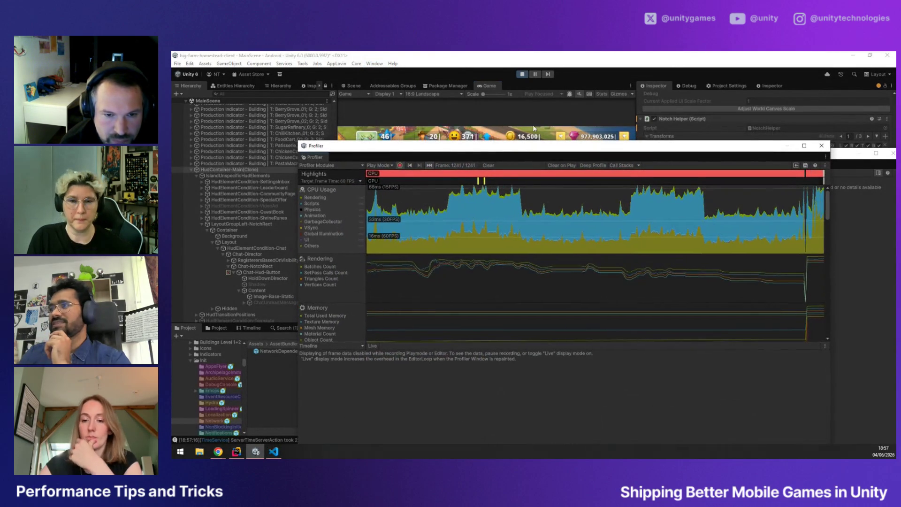
{"action": "left_click", "coordinate": [536, 74]}
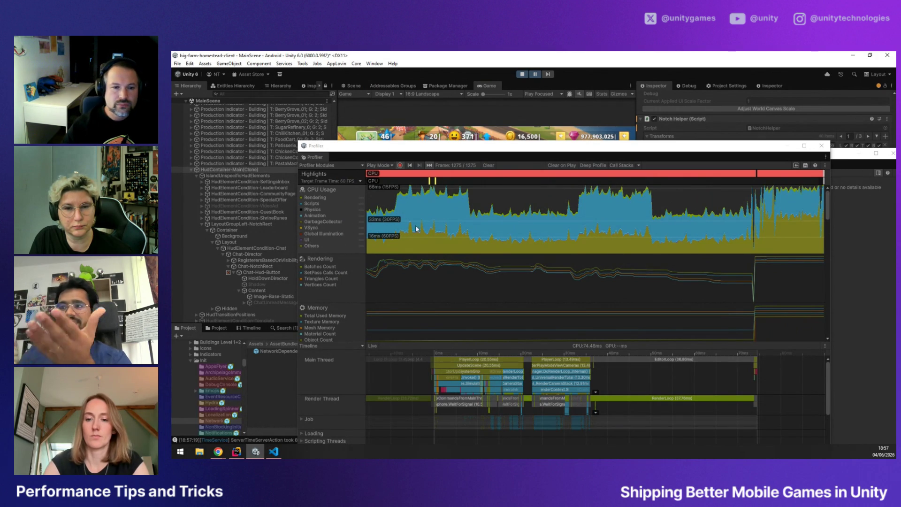
{"action": "scroll", "coordinate": [340, 223], "scroll_direction": "down", "scroll_amount": 4}
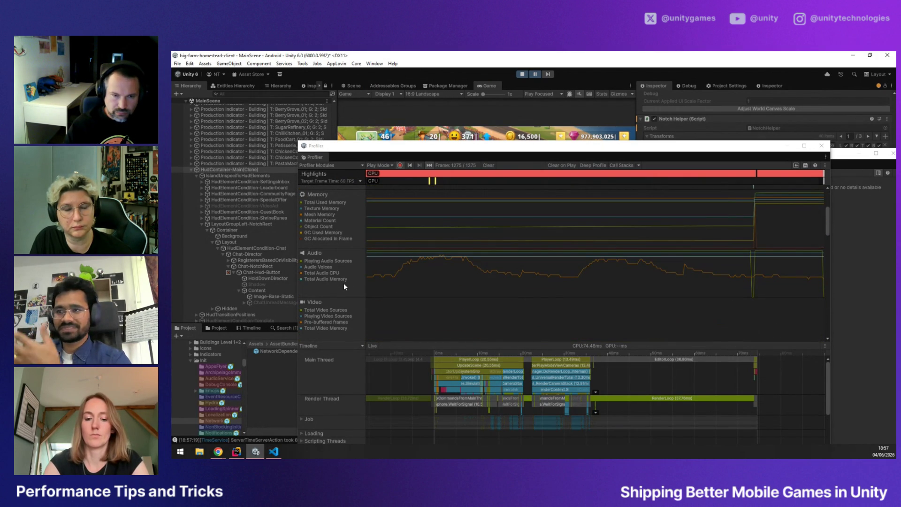
{"action": "scroll", "coordinate": [347, 278], "scroll_direction": "up", "scroll_amount": 4}
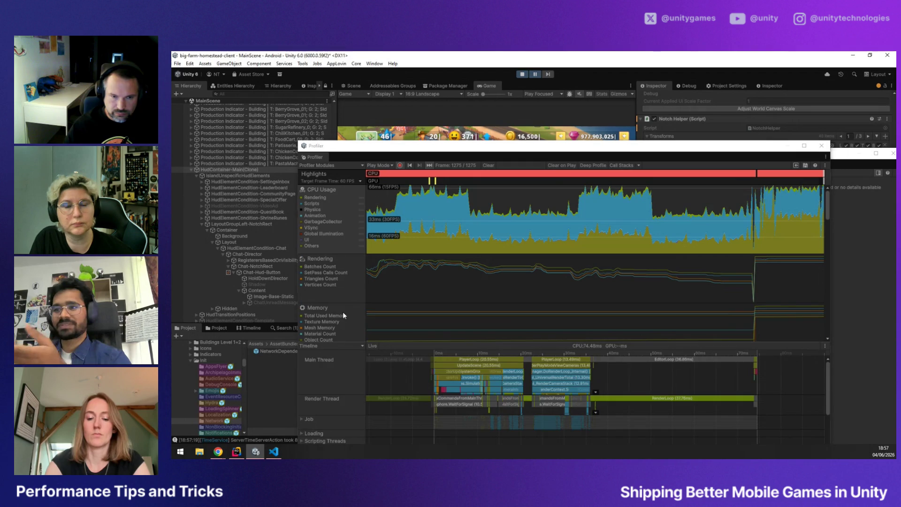
{"action": "left_click", "coordinate": [343, 313]}
{"action": "mouse_move", "coordinate": [537, 150]}
{"action": "left_mouse_down"}
{"action": "mouse_move", "coordinate": [590, 301]}
{"action": "mouse_move", "coordinate": [598, 277]}
{"action": "mouse_move", "coordinate": [587, 75]}
{"action": "left_mouse_up"}
{"action": "scroll", "coordinate": [520, 328], "scroll_direction": "down", "scroll_amount": 3}
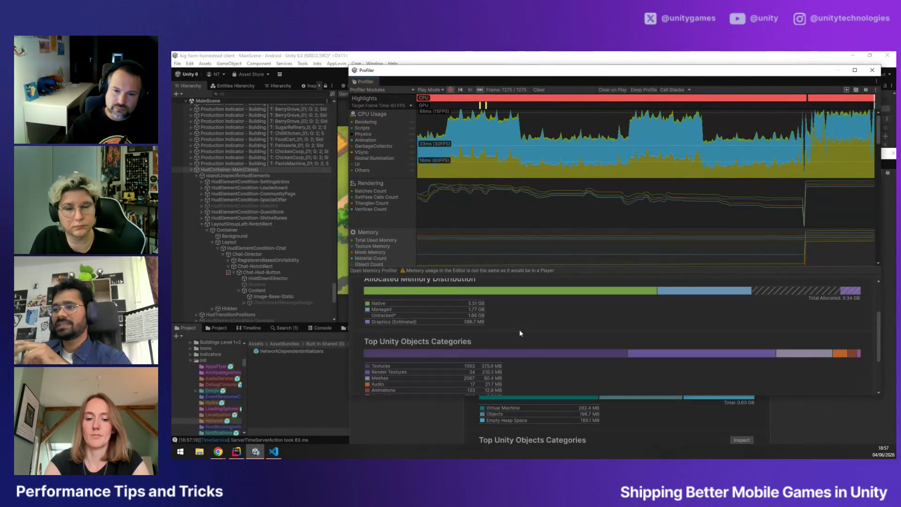
{"action": "scroll", "coordinate": [546, 353], "scroll_direction": "down", "scroll_amount": 3}
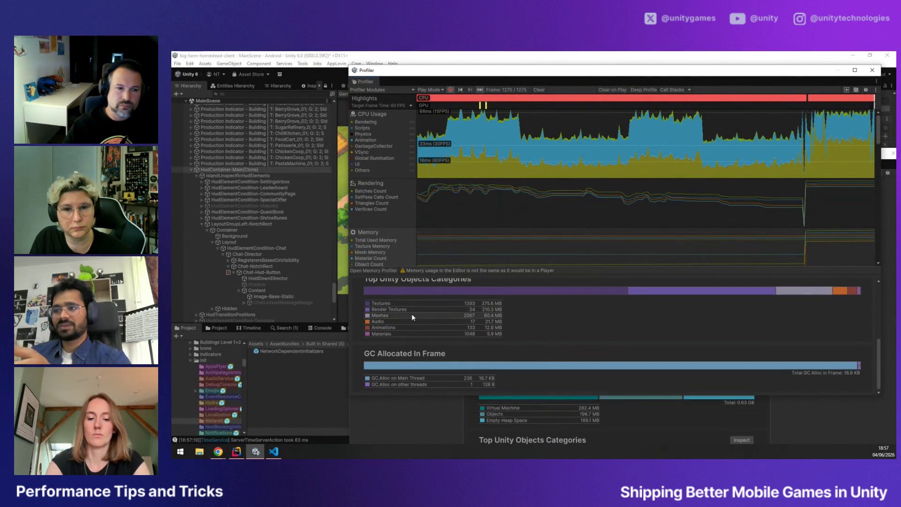
{"action": "mouse_move", "coordinate": [398, 303]}
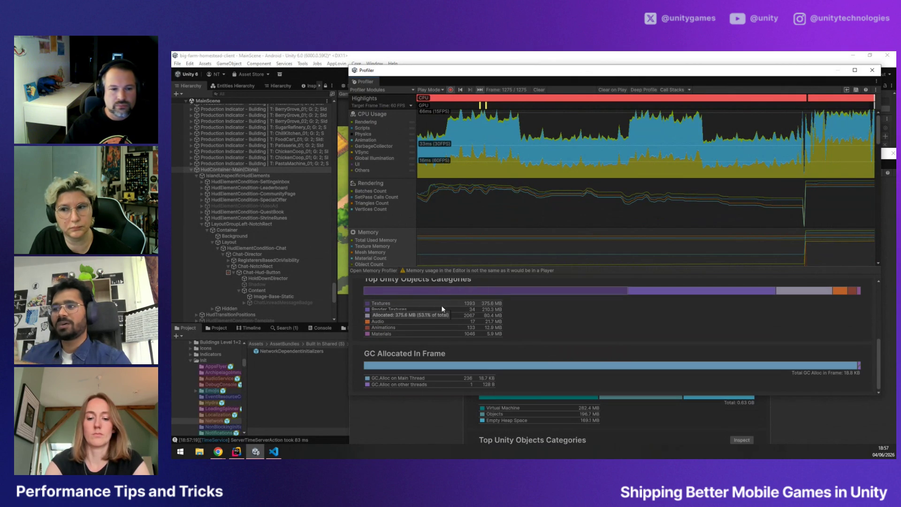
{"action": "scroll", "coordinate": [429, 311], "scroll_direction": "up", "scroll_amount": 2}
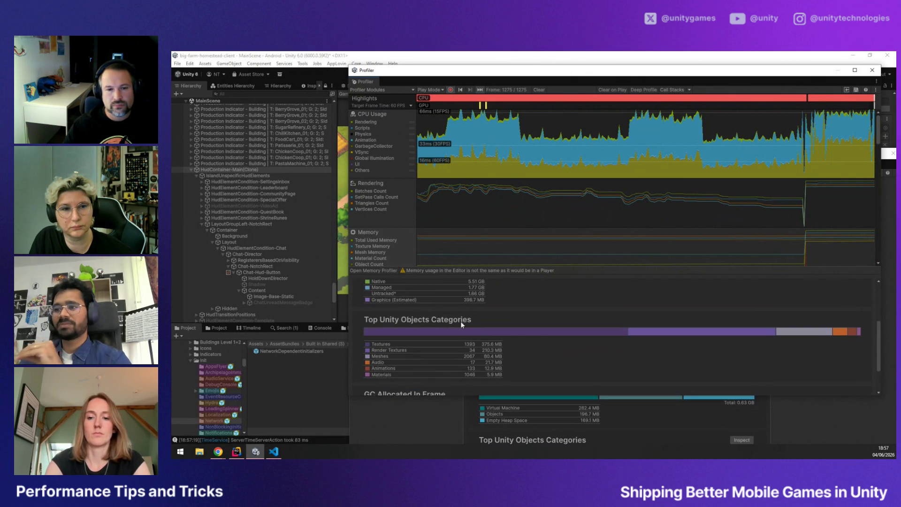
{"action": "scroll", "coordinate": [509, 331], "scroll_direction": "up", "scroll_amount": 2}
{"action": "scroll", "coordinate": [490, 328], "scroll_direction": "down", "scroll_amount": 2}
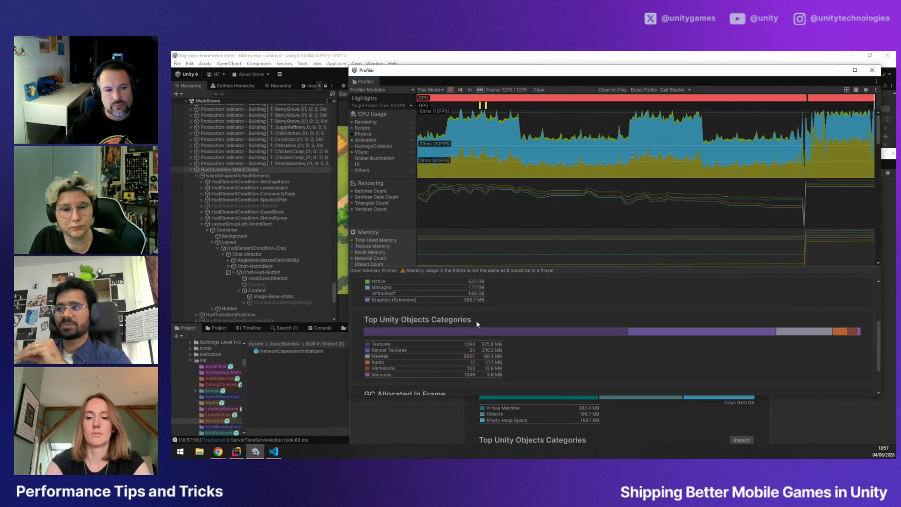
{"action": "scroll", "coordinate": [476, 320], "scroll_direction": "up", "scroll_amount": 3}
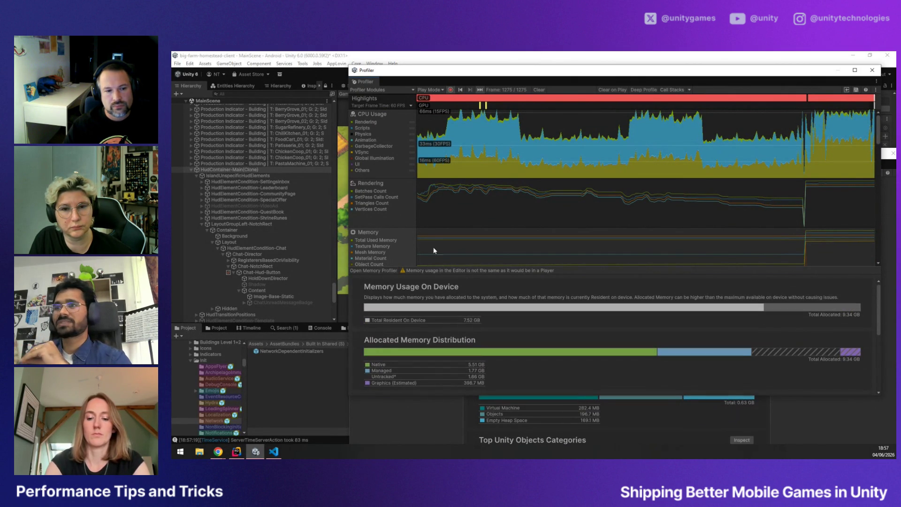
{"action": "left_click", "coordinate": [717, 124]}
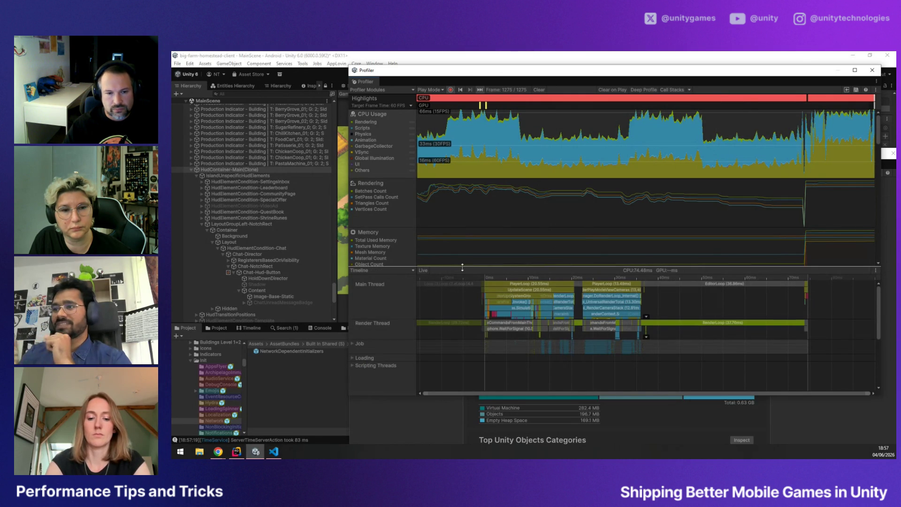
Resize the Profiler panes and inspect frames 1083, 1119 and 1084 in the charts
{"action": "left_click_drag", "start_coordinate": [462, 270], "coordinate": [462, 301]}
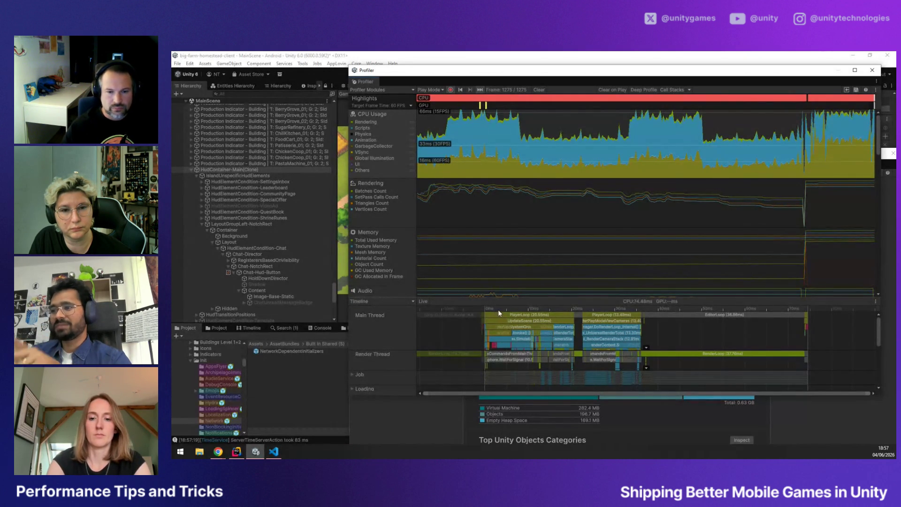
{"action": "left_click_drag", "start_coordinate": [581, 124], "coordinate": [589, 125]}
{"action": "left_click", "coordinate": [637, 125]}
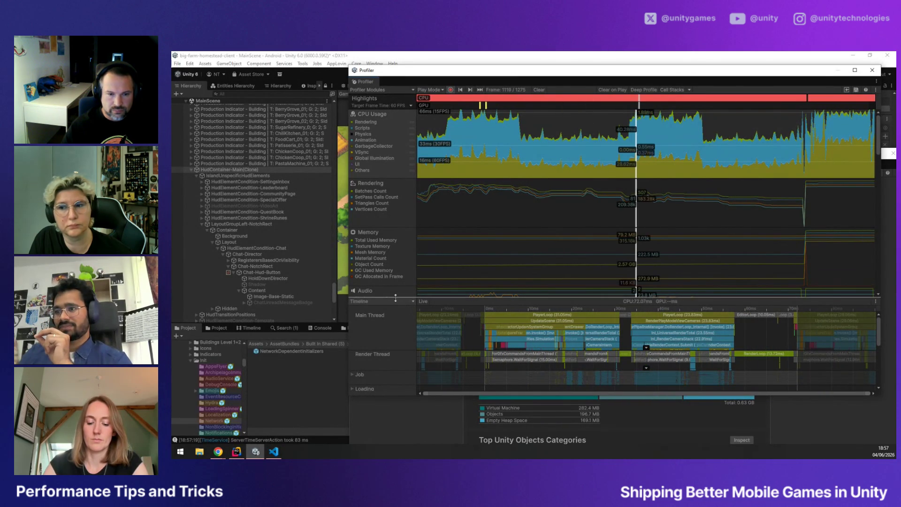
{"action": "left_click_drag", "start_coordinate": [395, 301], "coordinate": [395, 359]}
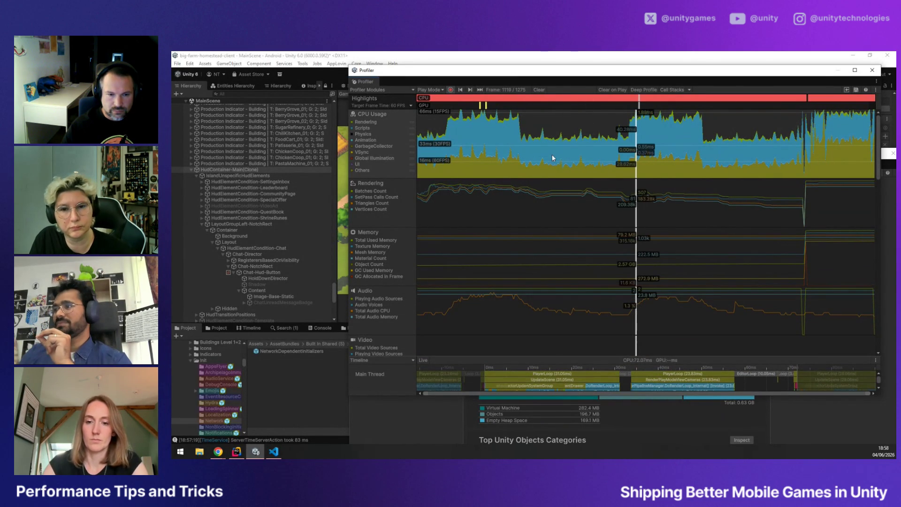
{"action": "left_click", "coordinate": [552, 156]}
{"action": "scroll", "coordinate": [386, 329], "scroll_direction": "down", "scroll_amount": 3}
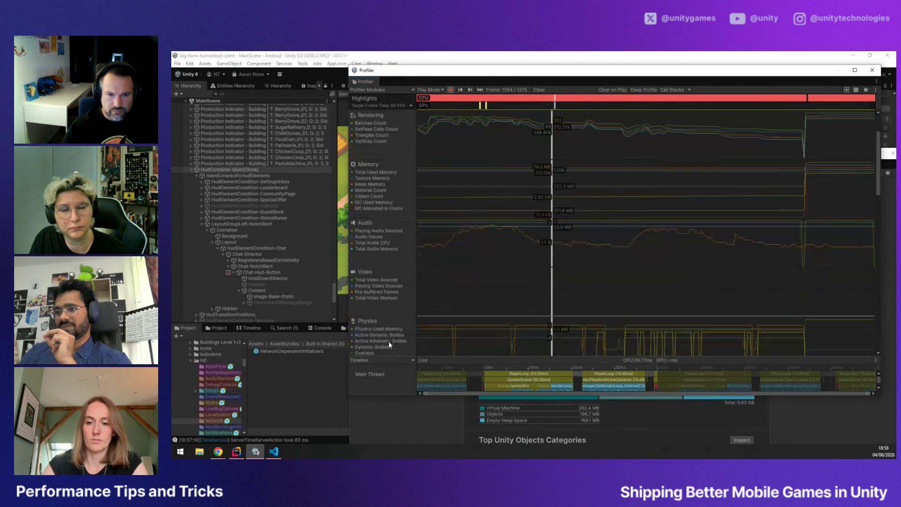
{"action": "left_click_drag", "start_coordinate": [464, 356], "coordinate": [498, 149]}
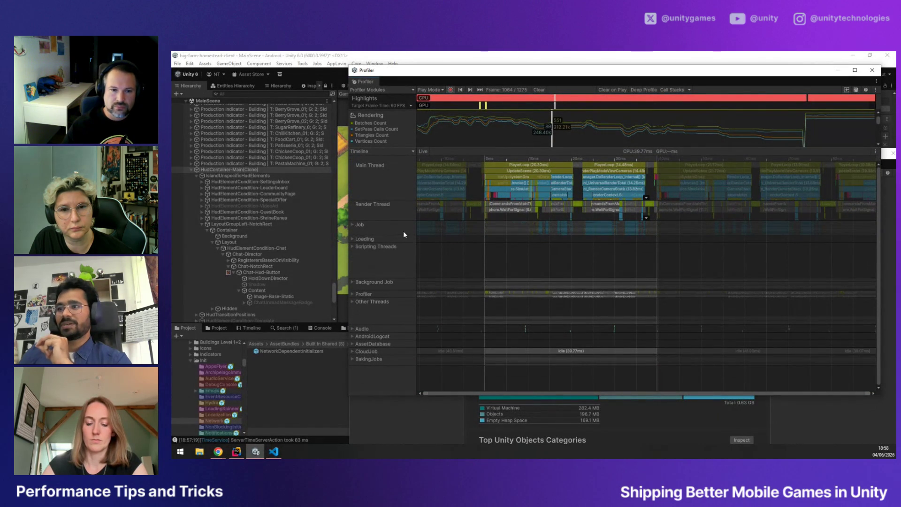
{"action": "left_click_drag", "start_coordinate": [572, 152], "coordinate": [596, 323]}
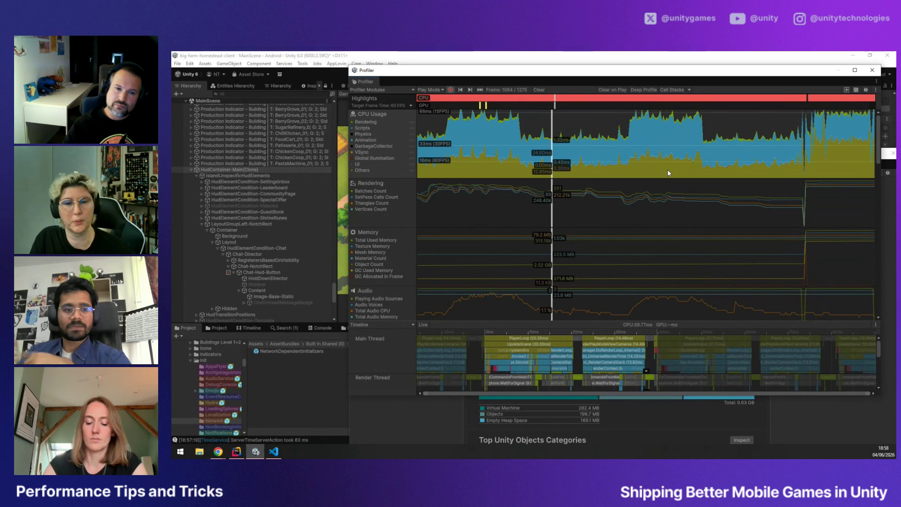
Move the Profiler down and left to reveal the game, then close it
{"action": "mouse_move", "coordinate": [551, 76]}
{"action": "left_mouse_down"}
{"action": "mouse_move", "coordinate": [610, 156]}
{"action": "mouse_move", "coordinate": [706, 176]}
{"action": "mouse_move", "coordinate": [663, 199]}
{"action": "mouse_move", "coordinate": [550, 197]}
{"action": "left_mouse_up"}
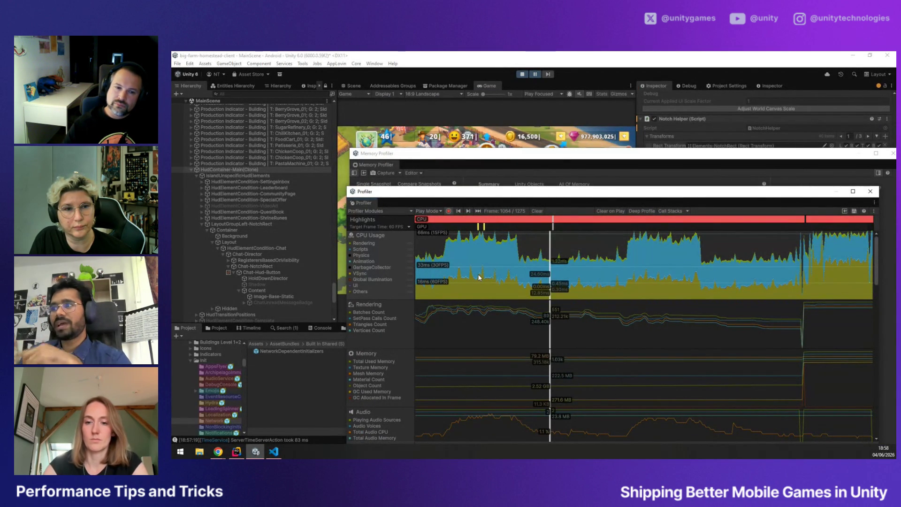
{"action": "mouse_move", "coordinate": [534, 197]}
{"action": "left_mouse_down"}
{"action": "mouse_move", "coordinate": [423, 226]}
{"action": "mouse_move", "coordinate": [414, 204]}
{"action": "mouse_move", "coordinate": [537, 197]}
{"action": "left_mouse_up"}
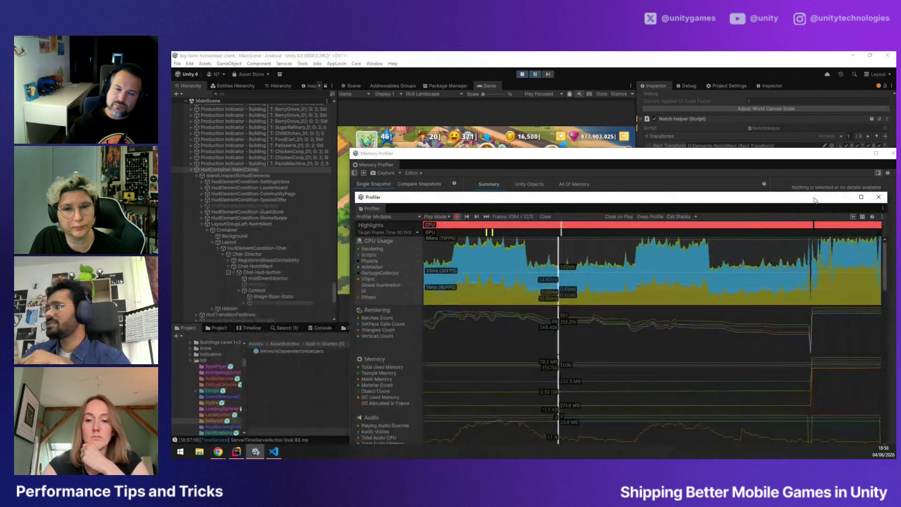
{"action": "left_click", "coordinate": [875, 193]}
Resume the game and enable the FPS and memory overlay with the debug console's FpsShow
{"action": "left_click_drag", "start_coordinate": [825, 160], "coordinate": [762, 169]}
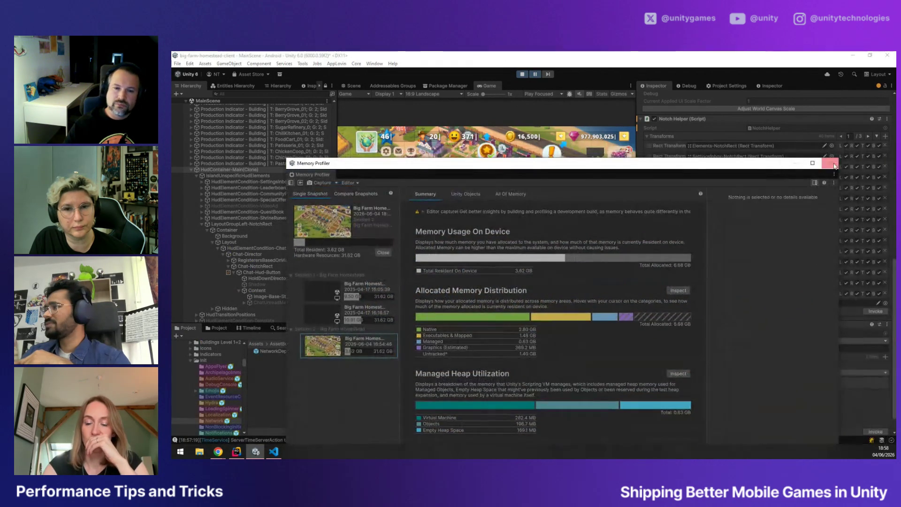
{"action": "left_click", "coordinate": [535, 75]}
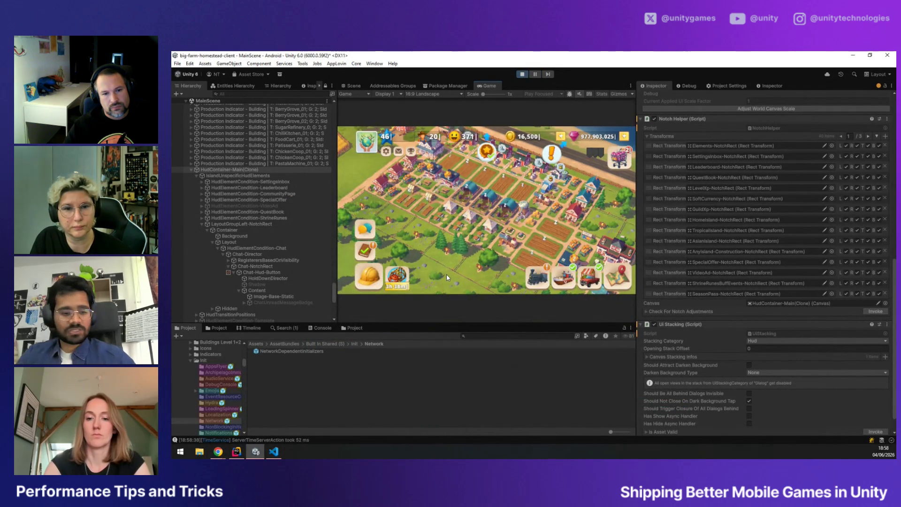
{"action": "key", "text": "grave"}
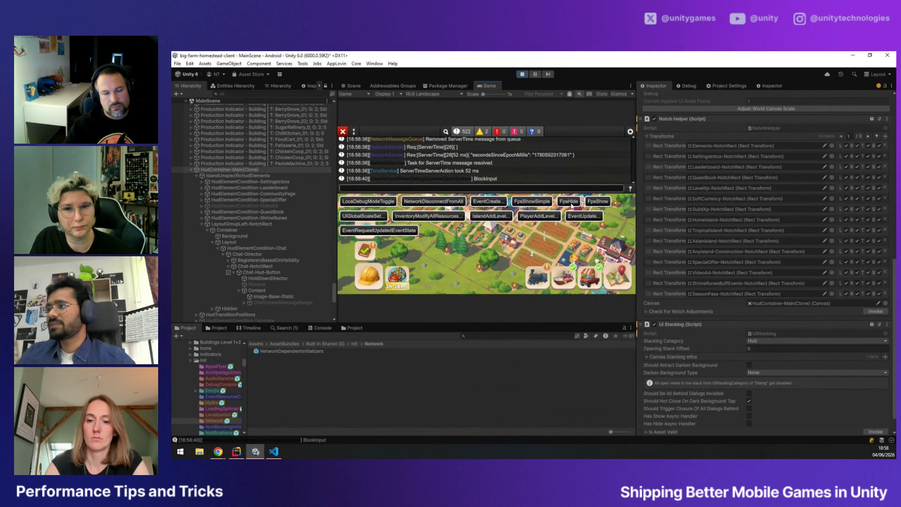
{"action": "left_click", "coordinate": [609, 203]}
{"action": "key", "text": "grave"}
{"action": "key", "text": "grave"}
{"action": "key", "text": "grave"}
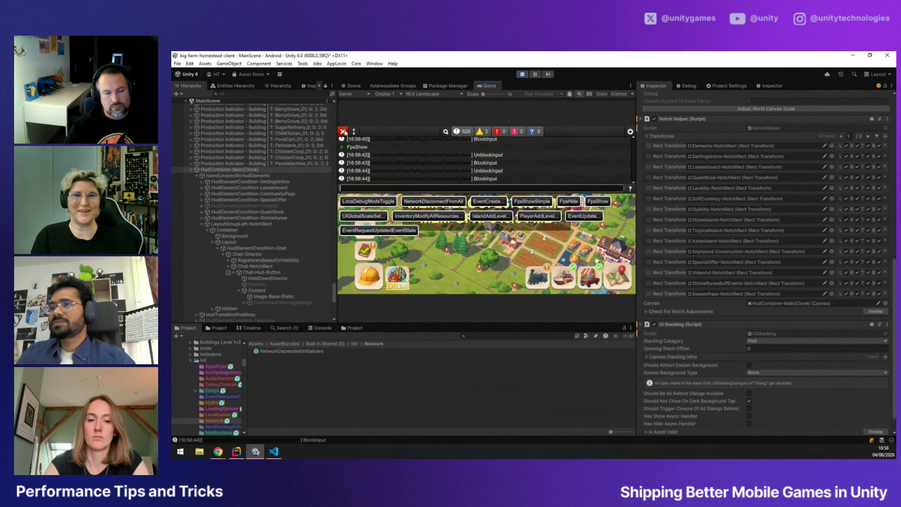
{"action": "left_click", "coordinate": [344, 132]}
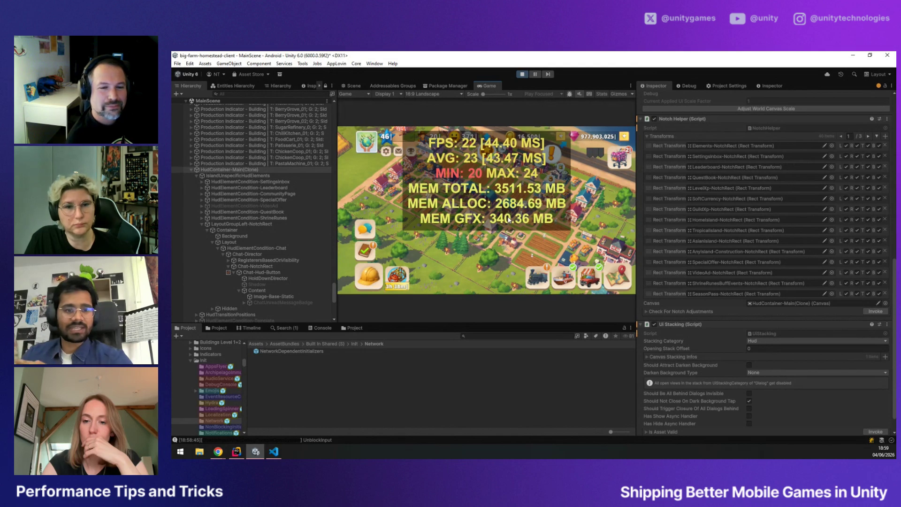
{"action": "left_click", "coordinate": [375, 63]}
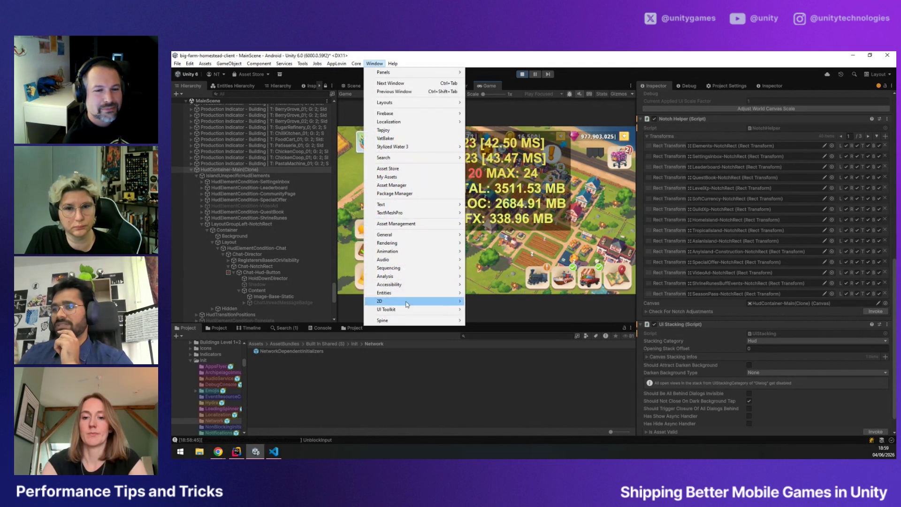
Reopen Window > Analysis > Profiler, shift it left, then minimize it to view the game
{"action": "mouse_move", "coordinate": [399, 276]}
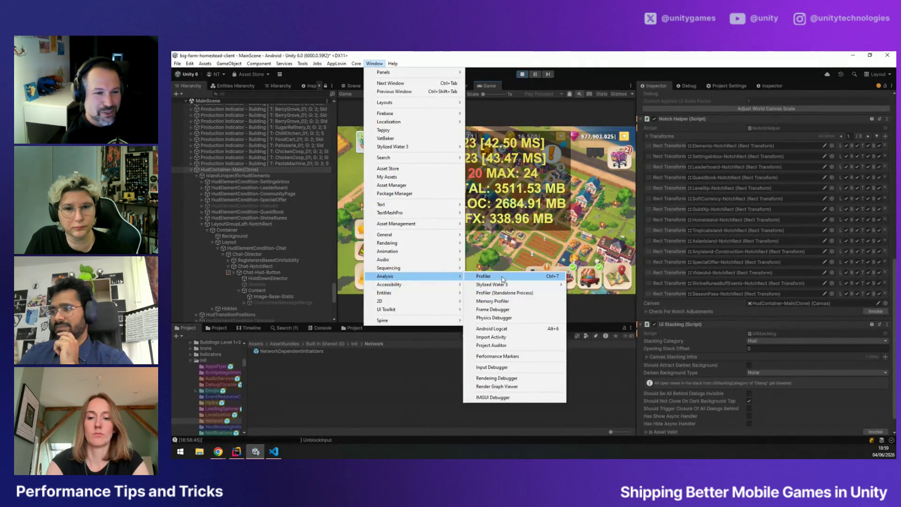
{"action": "left_click", "coordinate": [484, 277]}
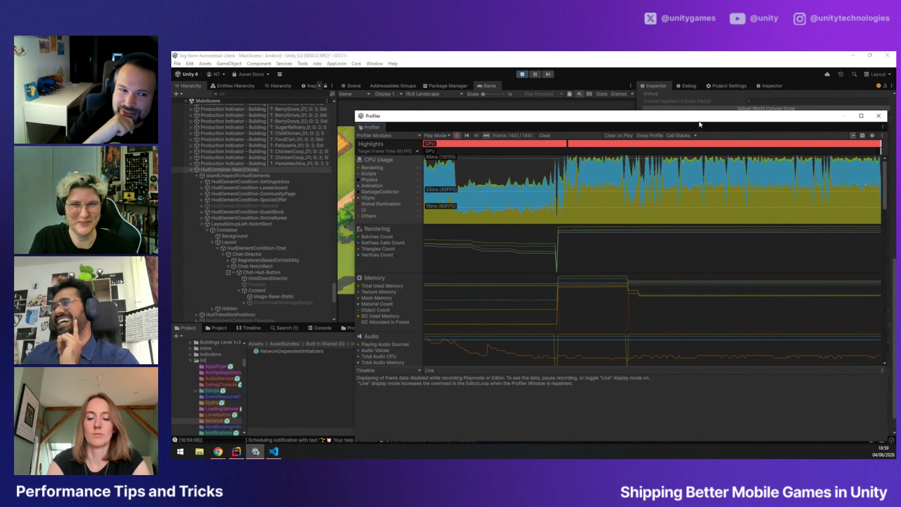
{"action": "left_click_drag", "start_coordinate": [702, 122], "coordinate": [590, 121]}
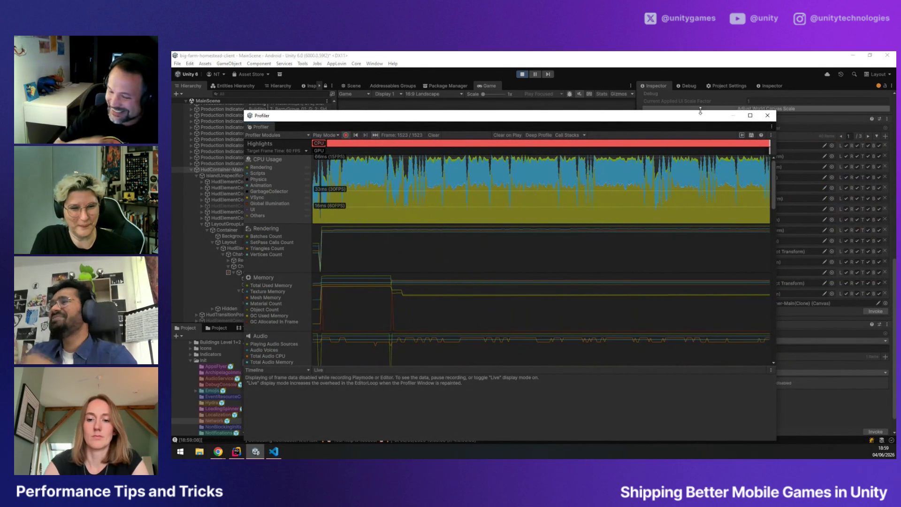
{"action": "left_click", "coordinate": [733, 115]}
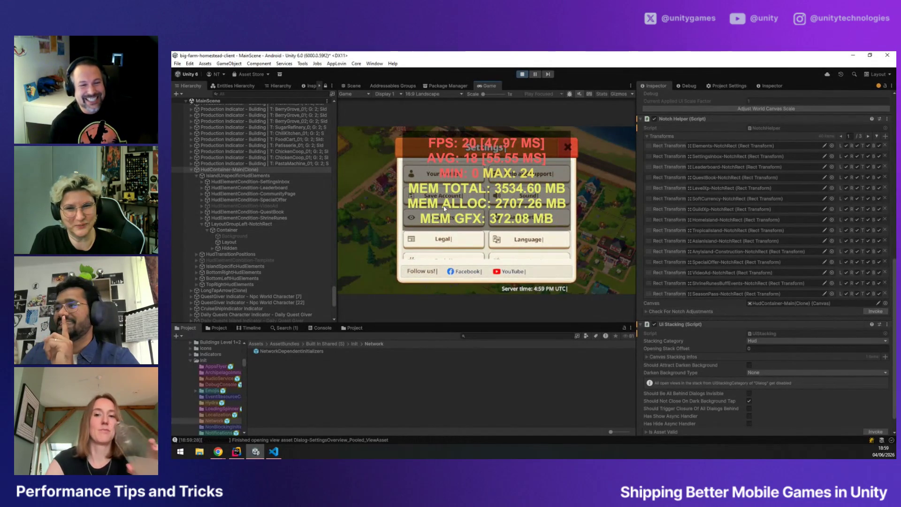
Close the game's graphics and settings dialogs, then restore the Profiler with Ctrl+7
{"action": "left_click", "coordinate": [442, 221]}
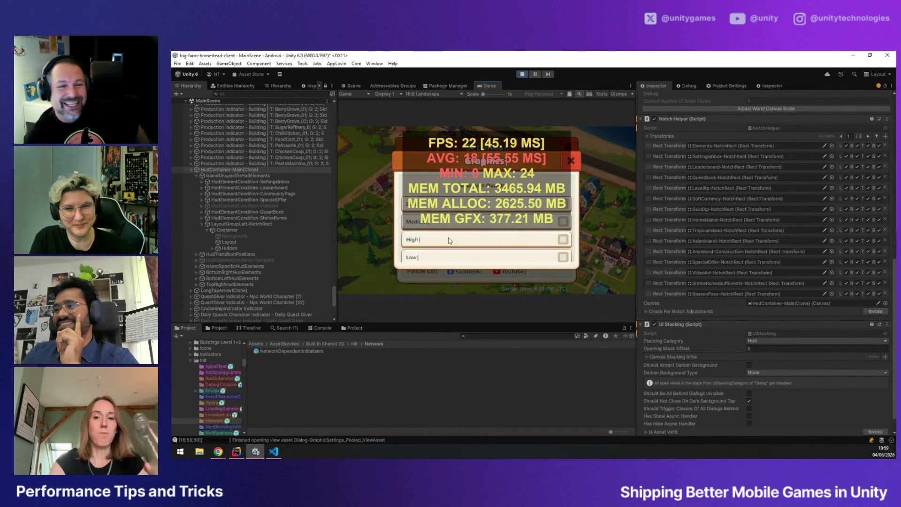
{"action": "left_click", "coordinate": [578, 160]}
{"action": "left_click", "coordinate": [575, 148]}
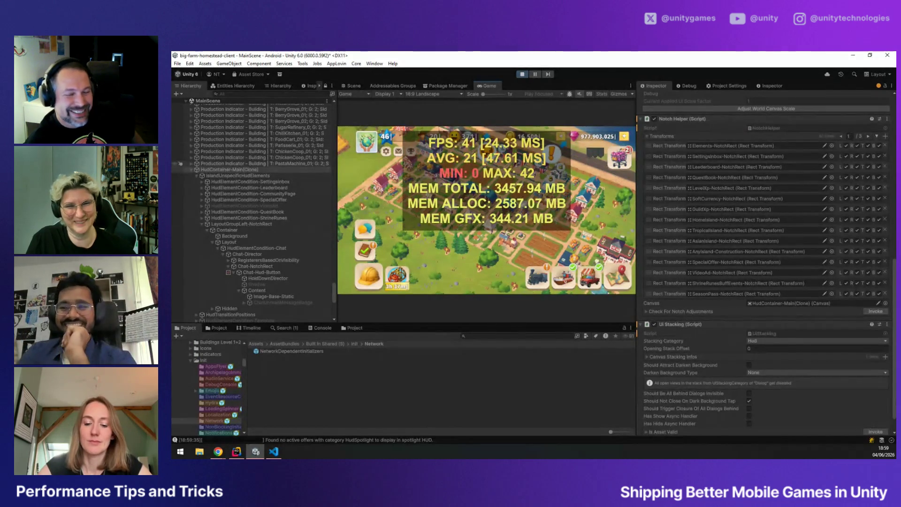
{"action": "key", "text": "ctrl+7"}
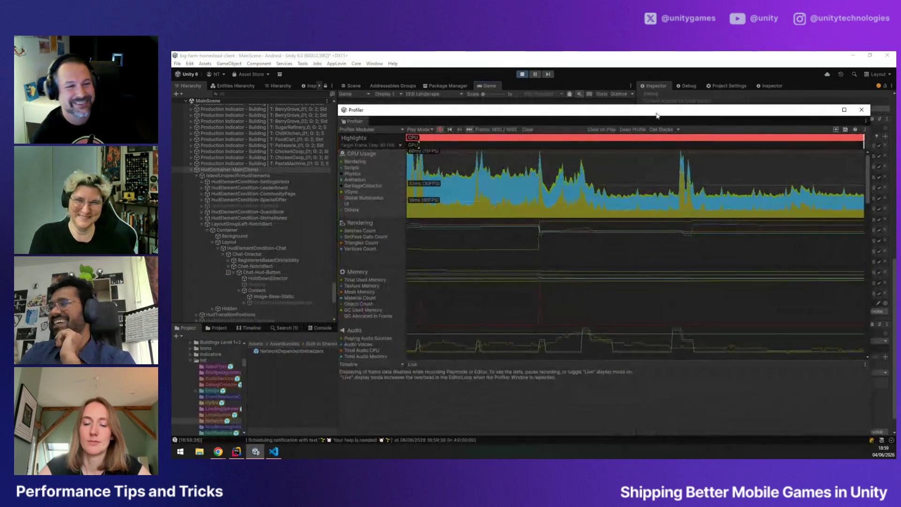
Select a CPU chart frame, keep the Timeline thread view, and move to frame 1666
{"action": "left_click", "coordinate": [725, 164]}
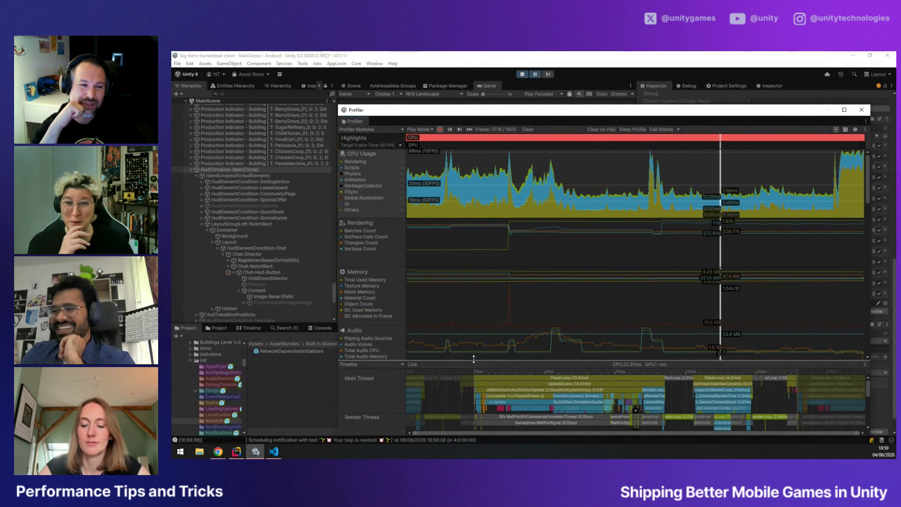
{"action": "scroll", "coordinate": [376, 280], "scroll_direction": "down", "scroll_amount": 3}
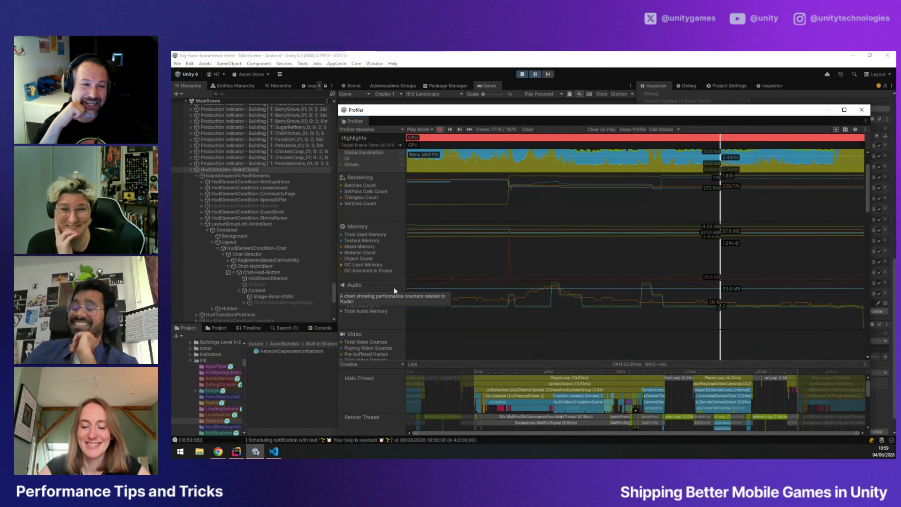
{"action": "scroll", "coordinate": [645, 302], "scroll_direction": "down", "scroll_amount": 10}
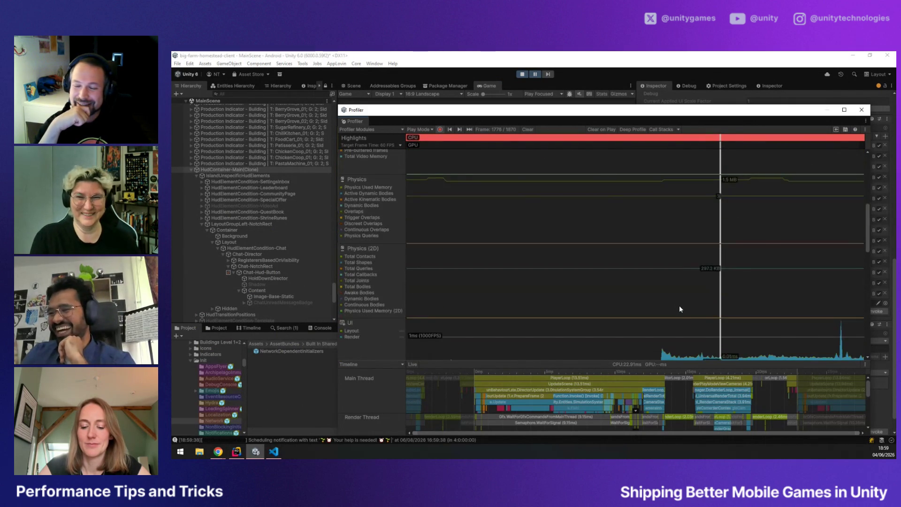
{"action": "scroll", "coordinate": [689, 292], "scroll_direction": "up", "scroll_amount": 13}
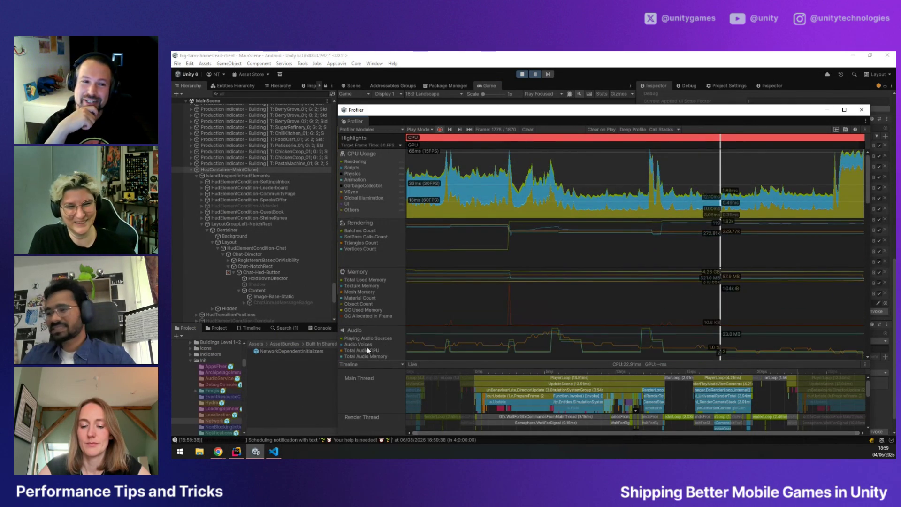
{"action": "left_click", "coordinate": [401, 365]}
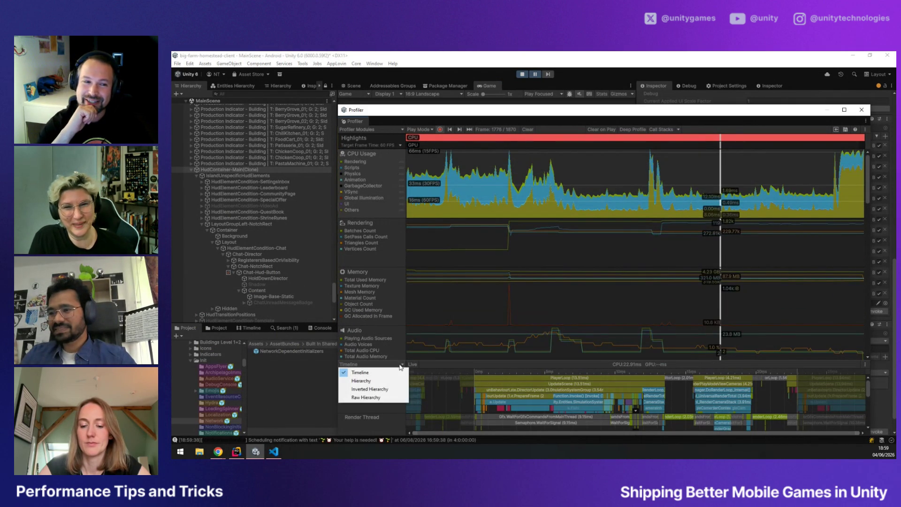
{"action": "left_click", "coordinate": [477, 365]}
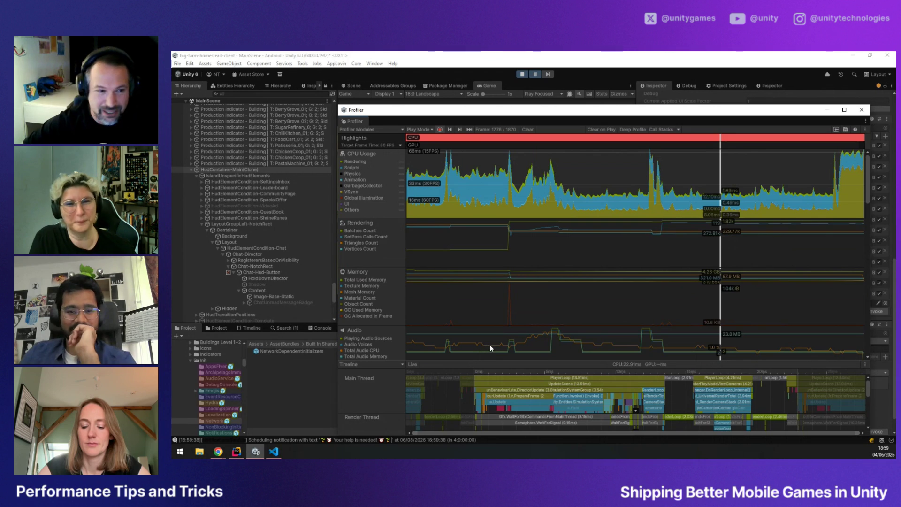
{"action": "left_click_drag", "start_coordinate": [539, 188], "coordinate": [553, 182]}
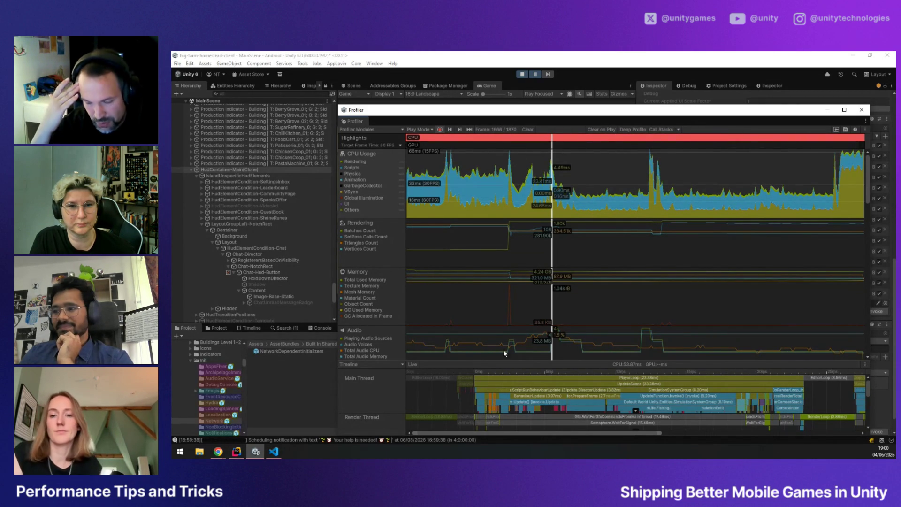
Resize the thread timeline pane and select frame 1615 in the CPU chart
{"action": "left_click_drag", "start_coordinate": [542, 361], "coordinate": [543, 309]}
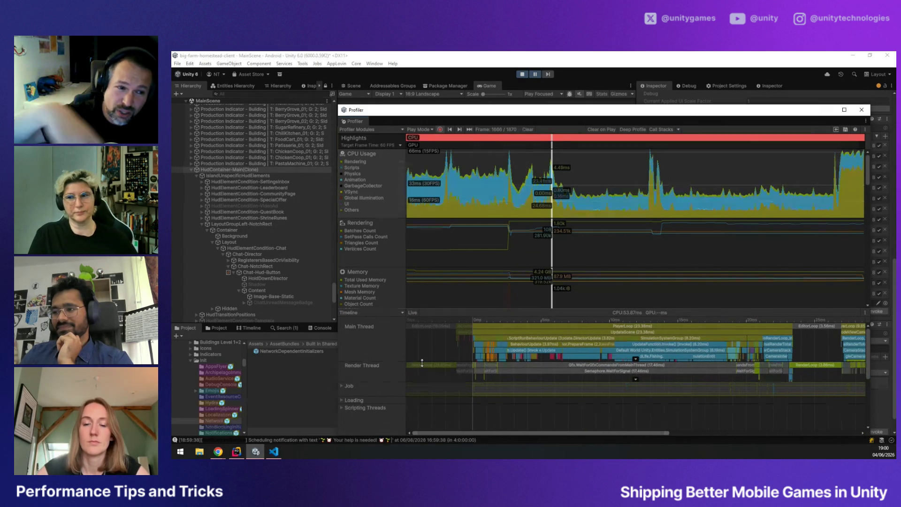
{"action": "scroll", "coordinate": [362, 398], "scroll_direction": "down", "scroll_amount": 1}
{"action": "scroll", "coordinate": [363, 398], "scroll_direction": "up", "scroll_amount": 1}
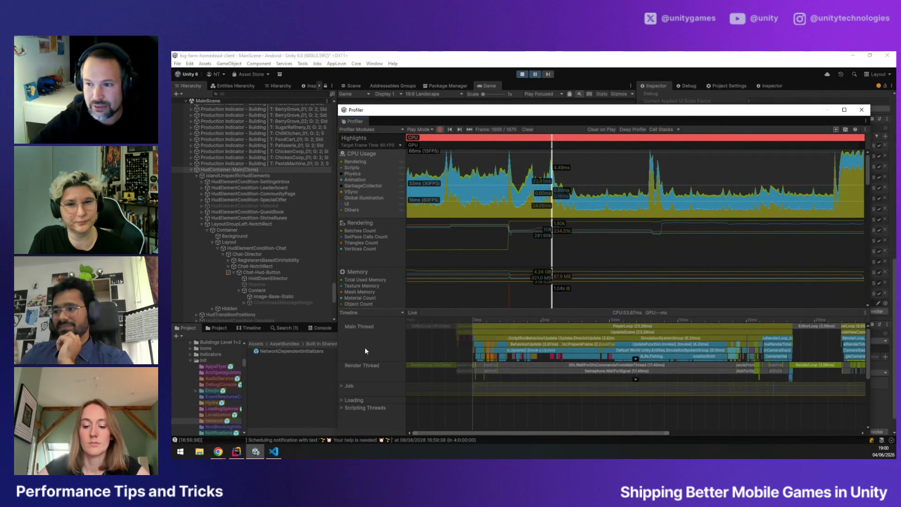
{"action": "left_click_drag", "start_coordinate": [388, 309], "coordinate": [387, 339]}
{"action": "left_click", "coordinate": [474, 210]}
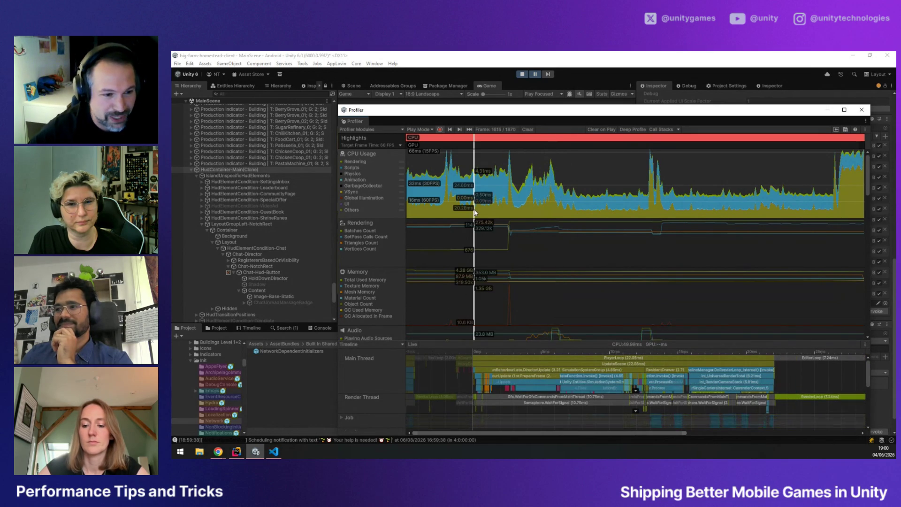
{"action": "left_click", "coordinate": [385, 212]}
{"action": "left_click", "coordinate": [385, 212]}
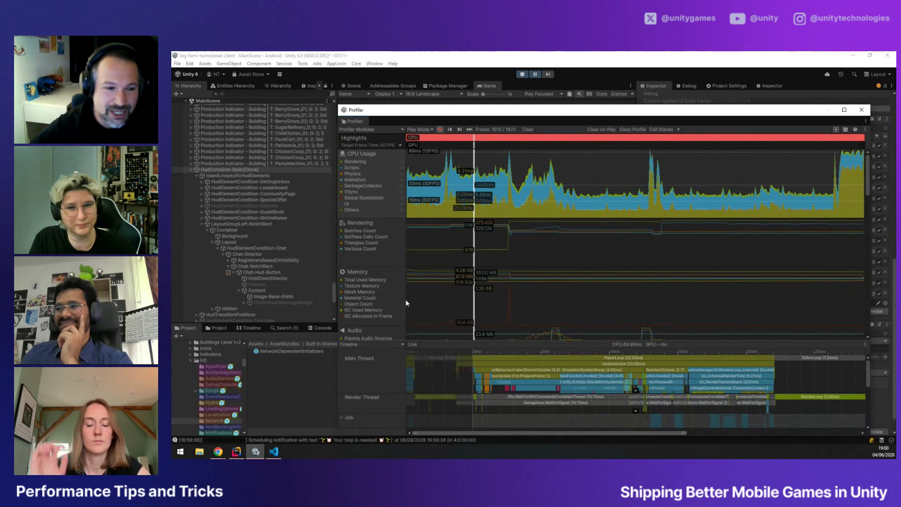
View frame 1615's Audio, CPU, Memory, Rendering and Physics details, ending on 569 static colliders
{"action": "left_click", "coordinate": [399, 329]}
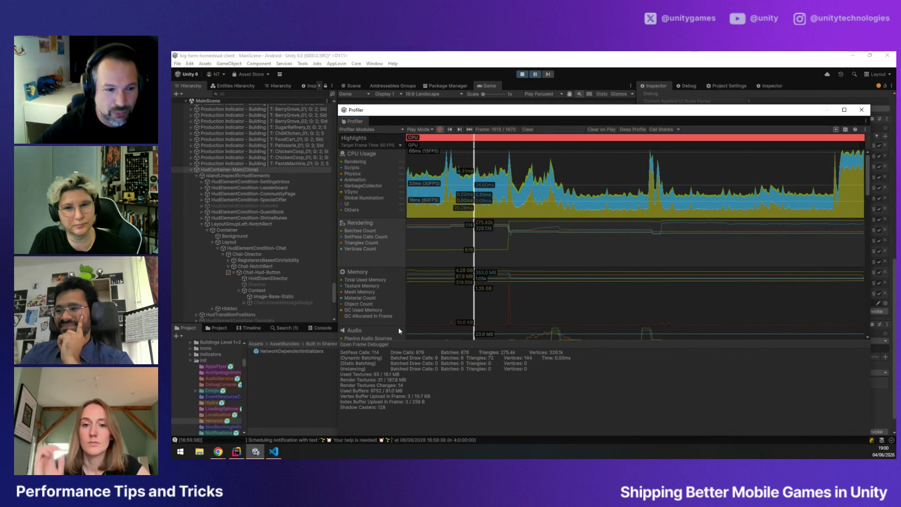
{"action": "left_click", "coordinate": [385, 209]}
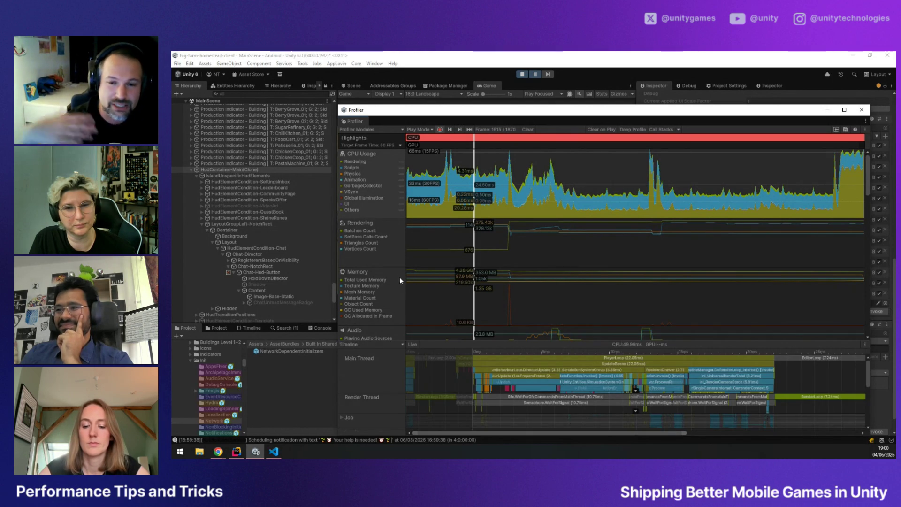
{"action": "left_click", "coordinate": [398, 291]}
{"action": "scroll", "coordinate": [397, 332], "scroll_direction": "down", "scroll_amount": 1}
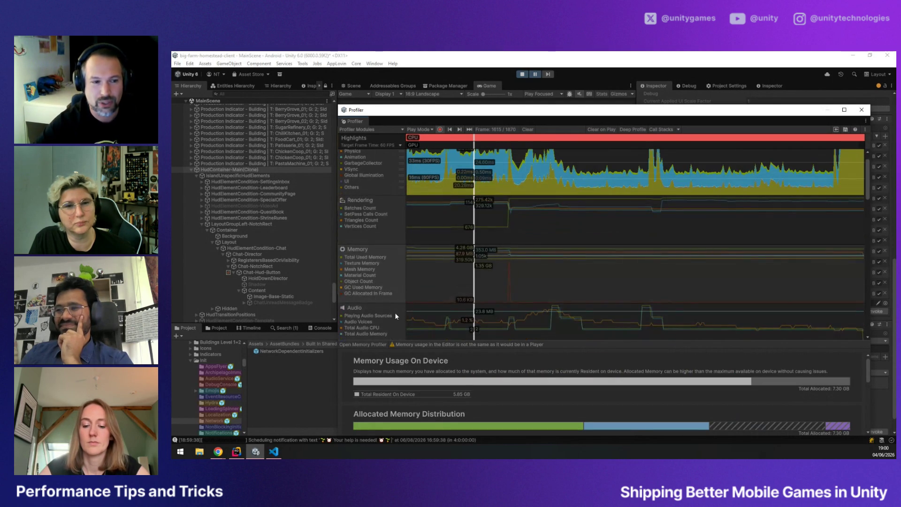
{"action": "left_click", "coordinate": [388, 238]}
{"action": "scroll", "coordinate": [393, 260], "scroll_direction": "down", "scroll_amount": 3}
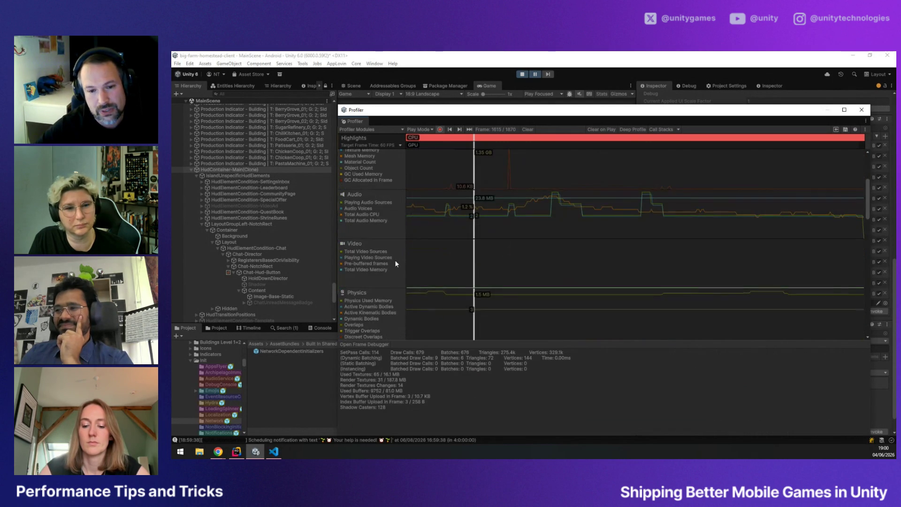
{"action": "left_click", "coordinate": [401, 315]}
{"action": "scroll", "coordinate": [402, 313], "scroll_direction": "down", "scroll_amount": 2}
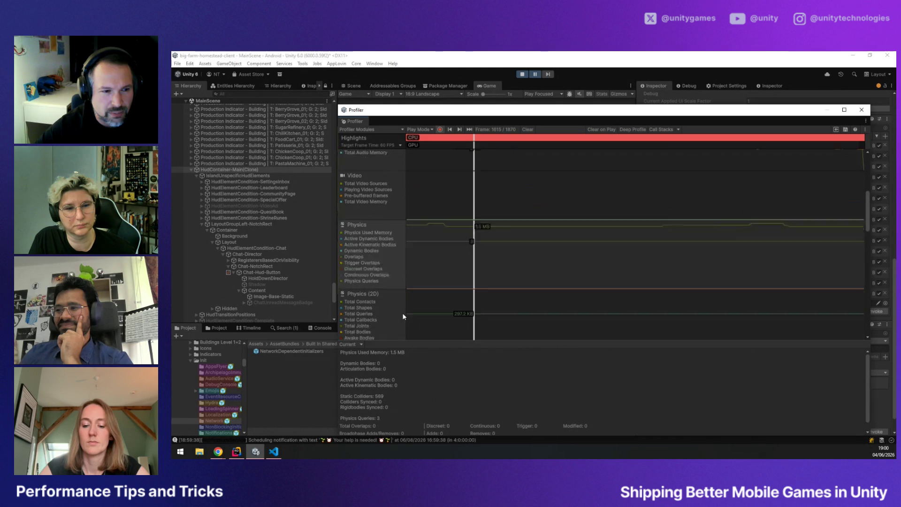
{"action": "scroll", "coordinate": [402, 307], "scroll_direction": "down", "scroll_amount": 1}
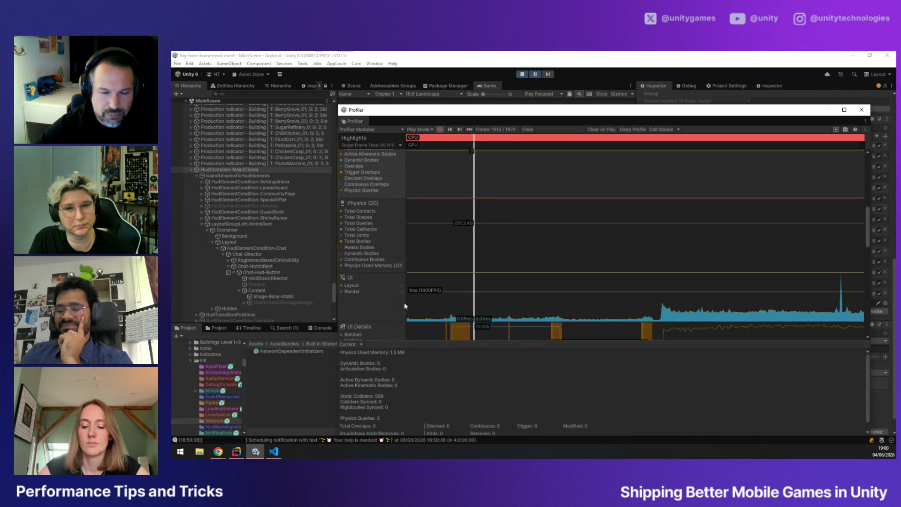
{"action": "scroll", "coordinate": [405, 303], "scroll_direction": "up", "scroll_amount": 6}
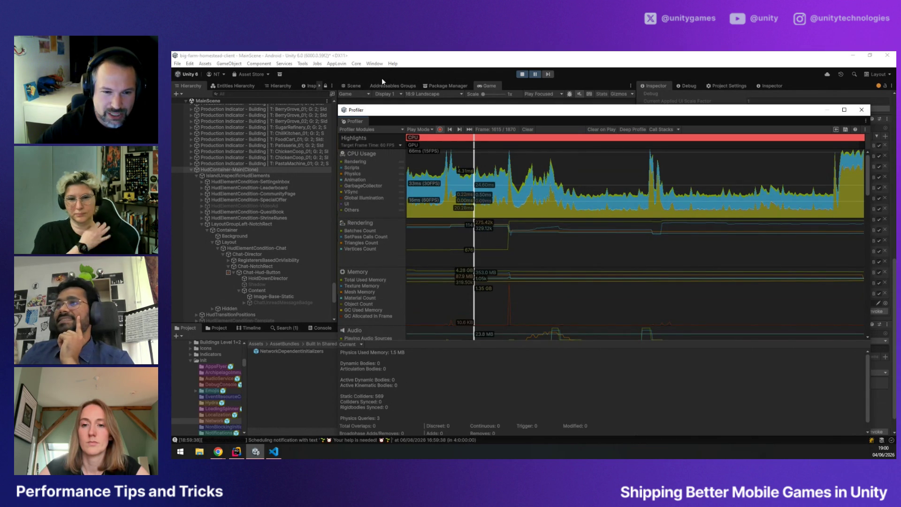
{"action": "left_click", "coordinate": [374, 63]}
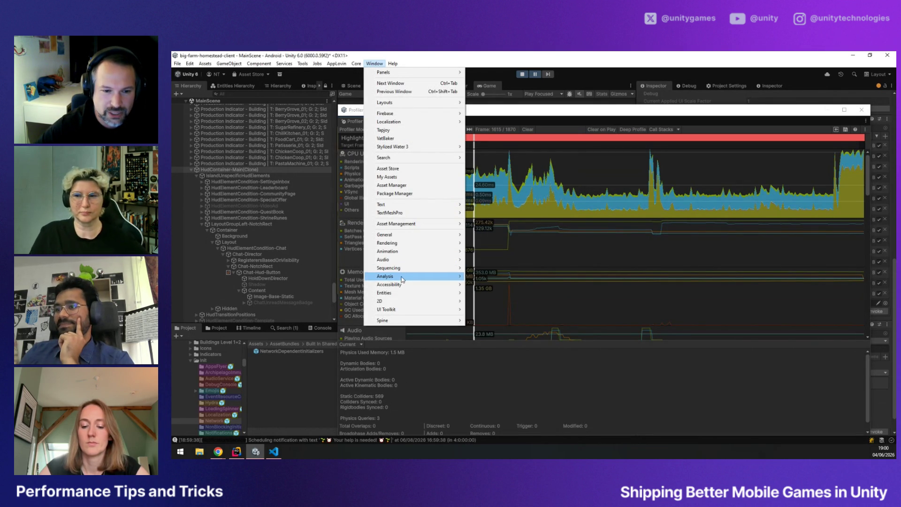
Open the Memory Profiler, load the Big Farm Homestead snapshot, and widen its summary panel
{"action": "mouse_move", "coordinate": [402, 280]}
{"action": "left_click", "coordinate": [500, 302]}
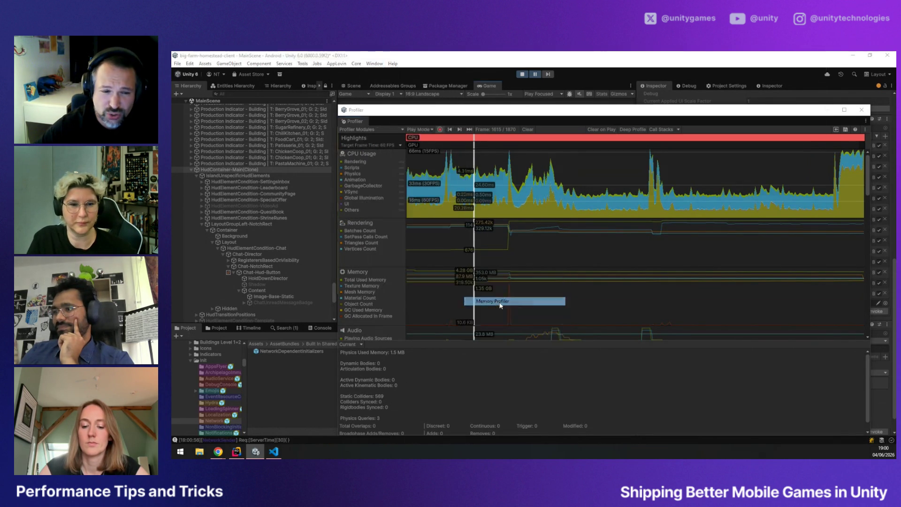
{"action": "left_click", "coordinate": [366, 239]}
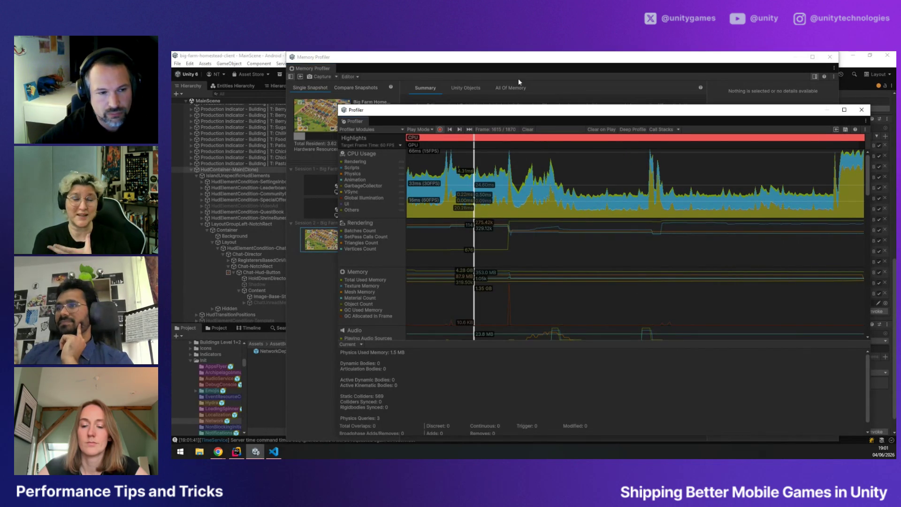
{"action": "left_click", "coordinate": [518, 59]}
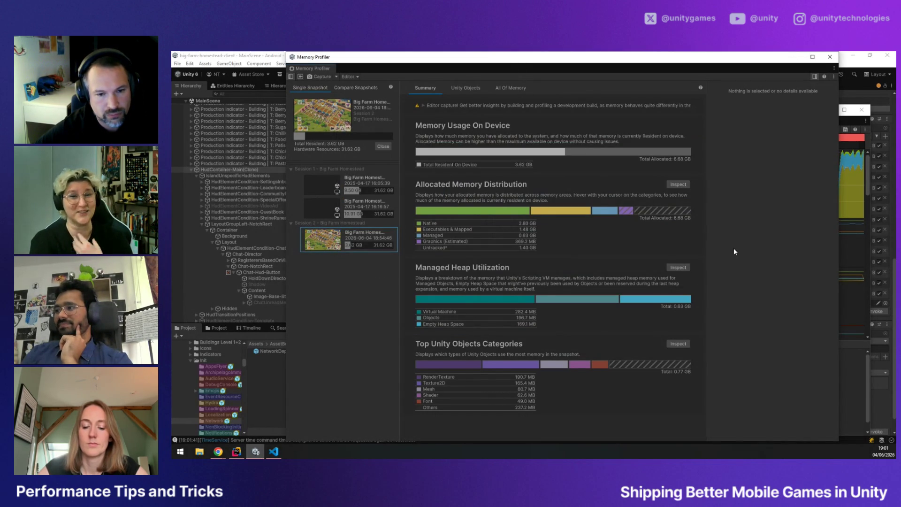
{"action": "left_click_drag", "start_coordinate": [708, 231], "coordinate": [766, 232]}
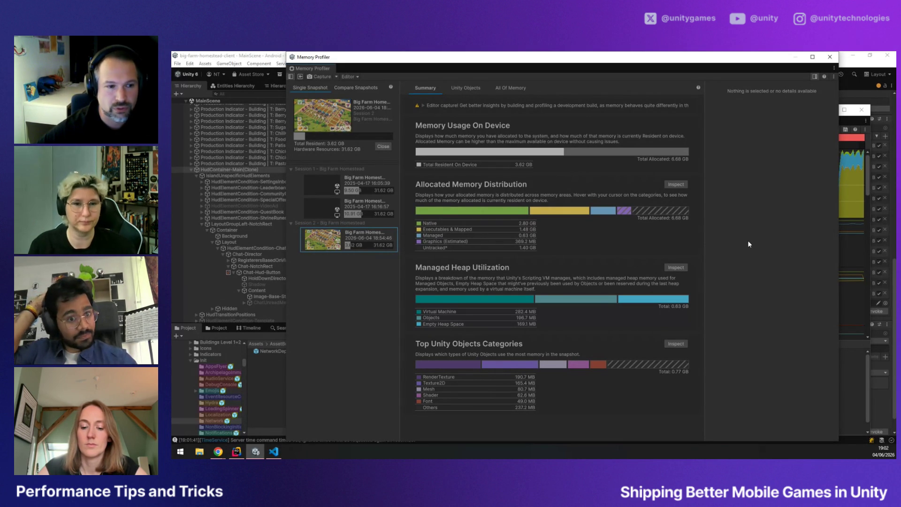
{"action": "left_click", "coordinate": [174, 64]}
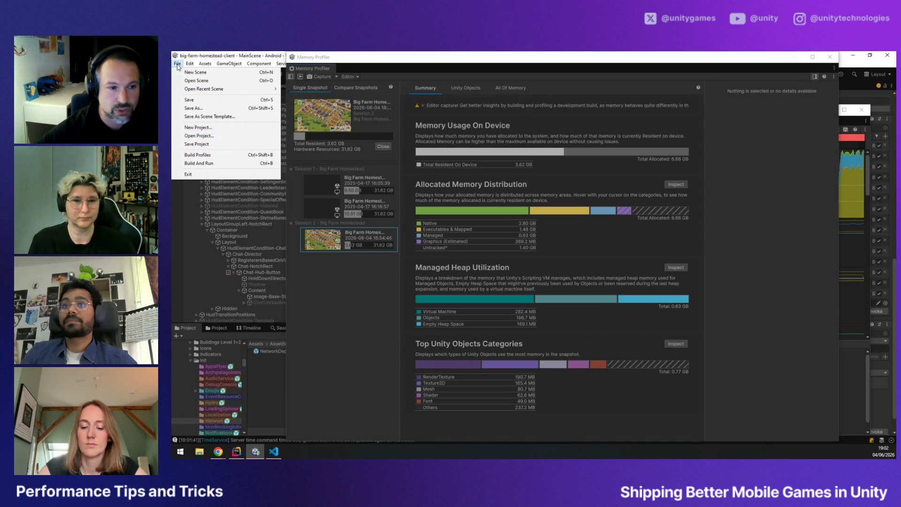
Leave Development Build off for Android, close Build Profiles, and inspect RenderTexture and Texture2D
{"action": "left_click", "coordinate": [207, 156]}
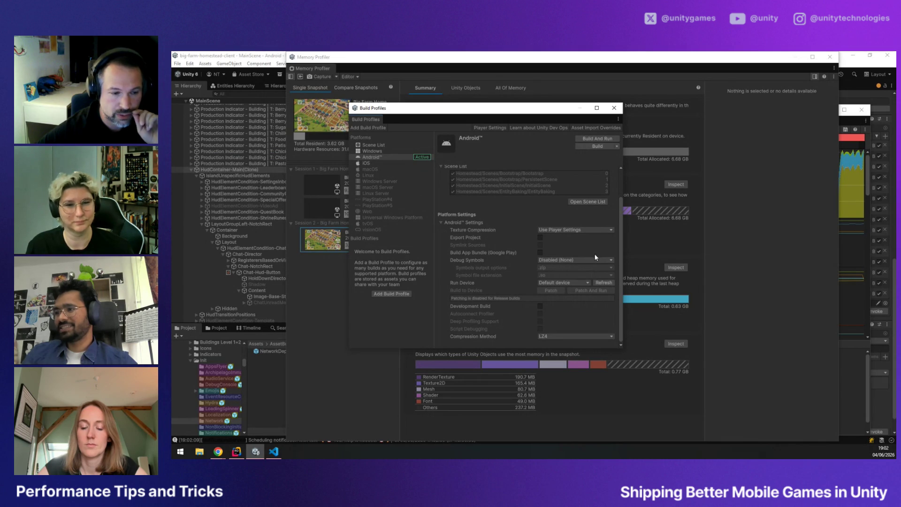
{"action": "left_click", "coordinate": [540, 306]}
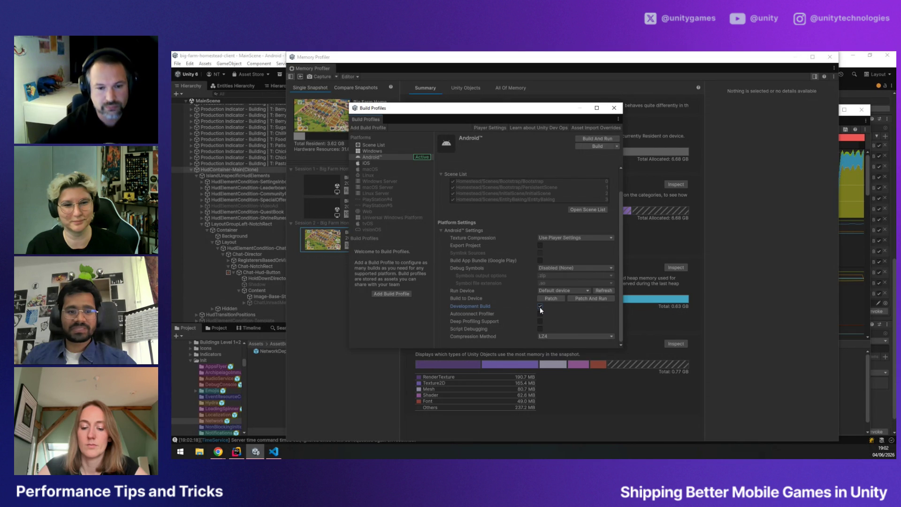
{"action": "left_click", "coordinate": [541, 306]}
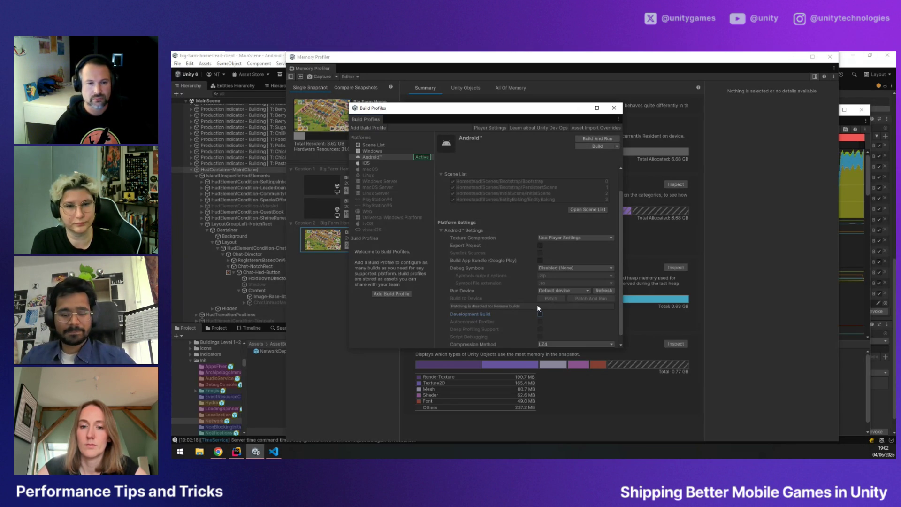
{"action": "left_click", "coordinate": [614, 108]}
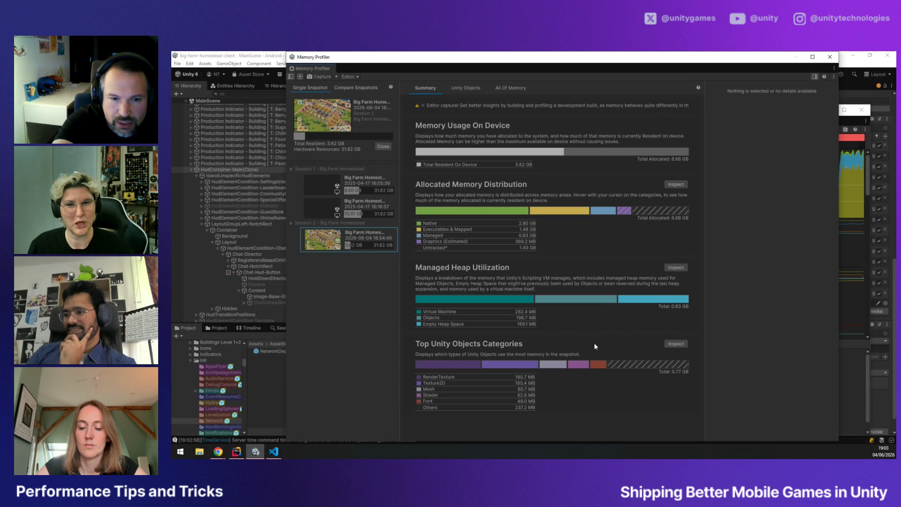
{"action": "left_click", "coordinate": [492, 378]}
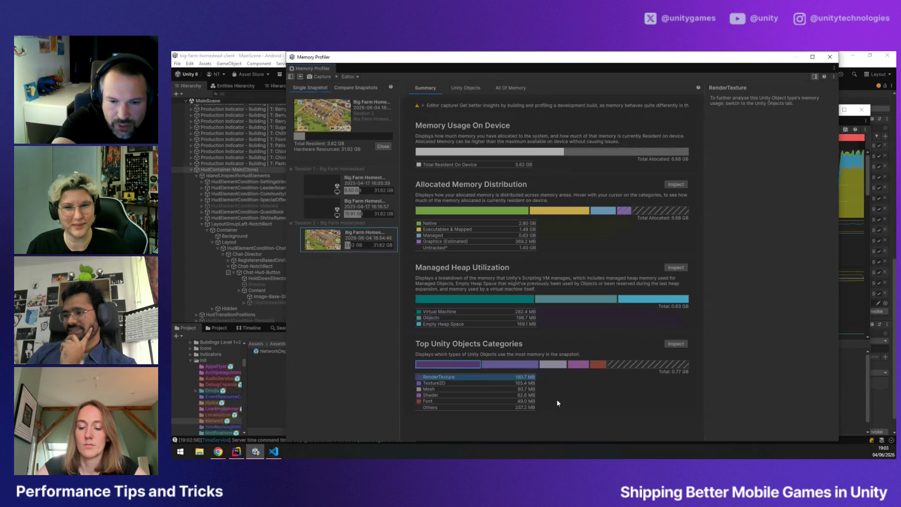
{"action": "left_click", "coordinate": [483, 382]}
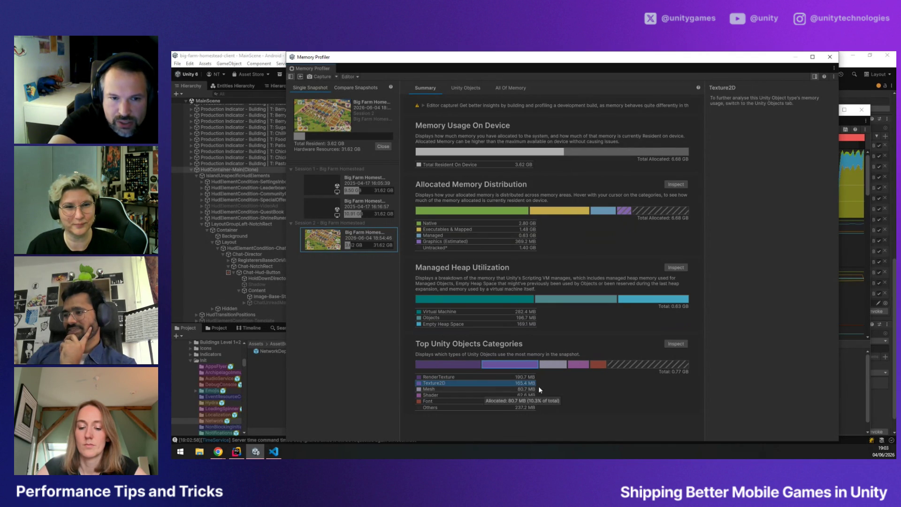
Maximize the Memory Profiler and compare All Of Memory, Summary and Unity Objects, ending on Unity Objects
{"action": "double_click", "coordinate": [605, 58]}
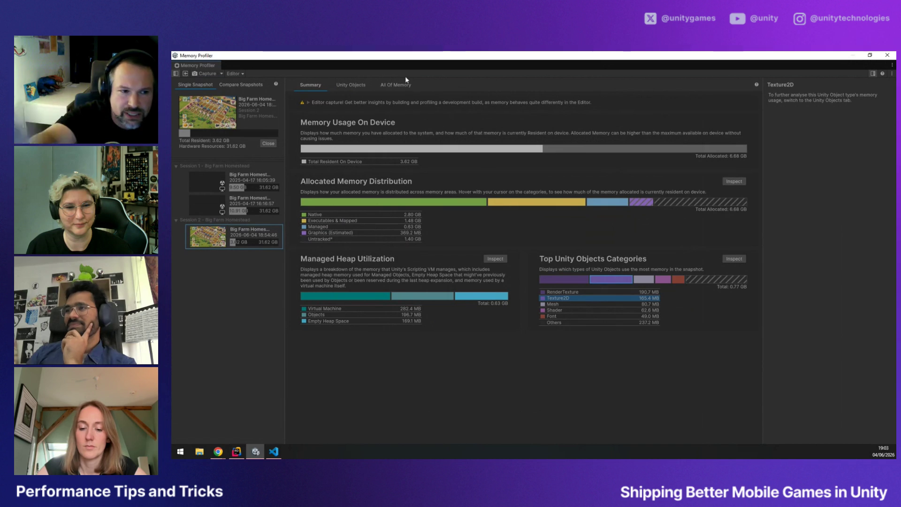
{"action": "left_click", "coordinate": [396, 85]}
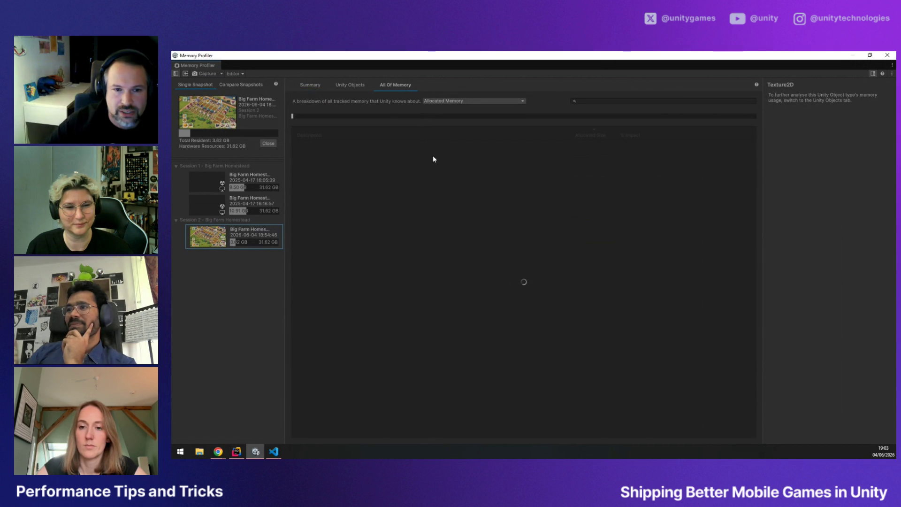
{"action": "left_click", "coordinate": [345, 85]}
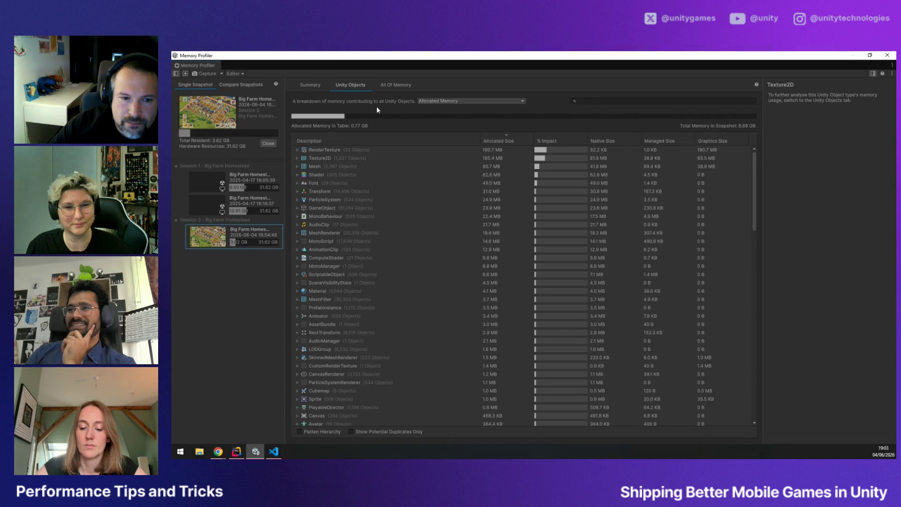
{"action": "left_click", "coordinate": [395, 85]}
{"action": "left_click", "coordinate": [358, 85]}
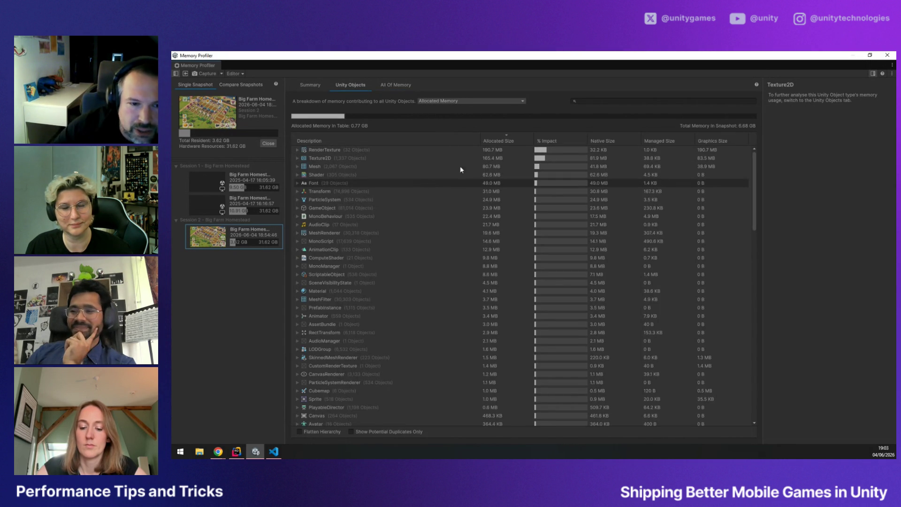
{"action": "left_click", "coordinate": [310, 86]}
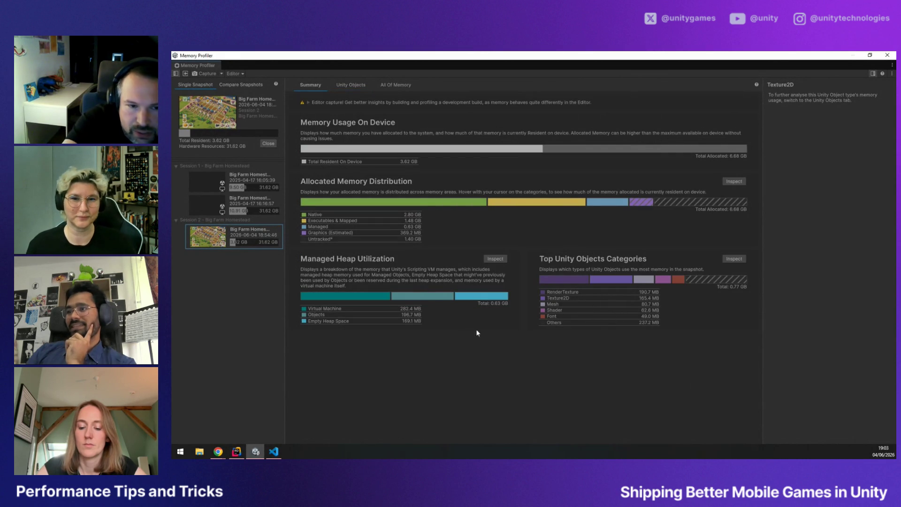
{"action": "left_click", "coordinate": [557, 298]}
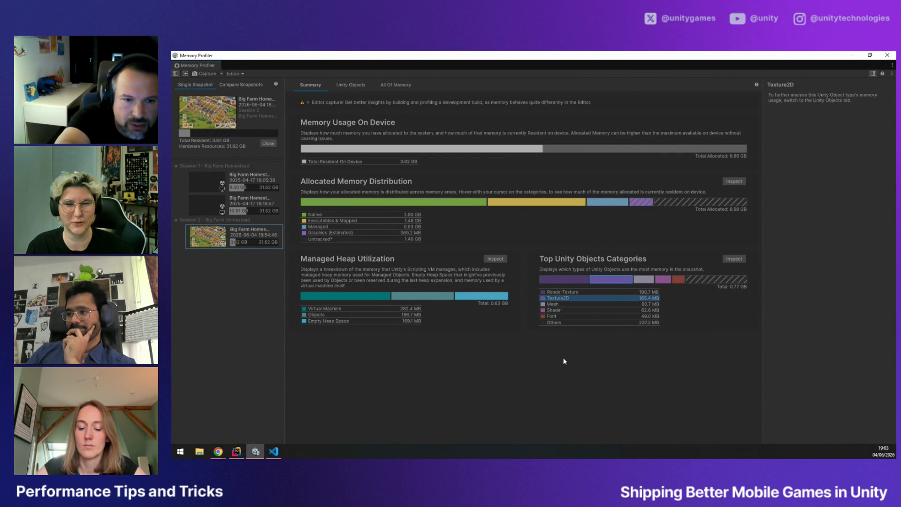
{"action": "left_click", "coordinate": [359, 87]}
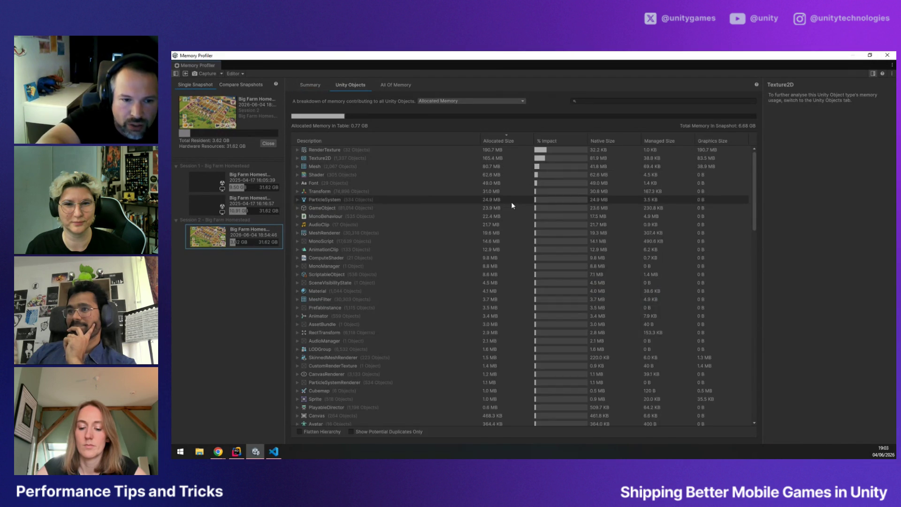
List the individual Texture2D objects and review GizmoIconAtlas_pix32's details (2048×1024, 21.3 MB)
{"action": "left_click", "coordinate": [297, 158]}
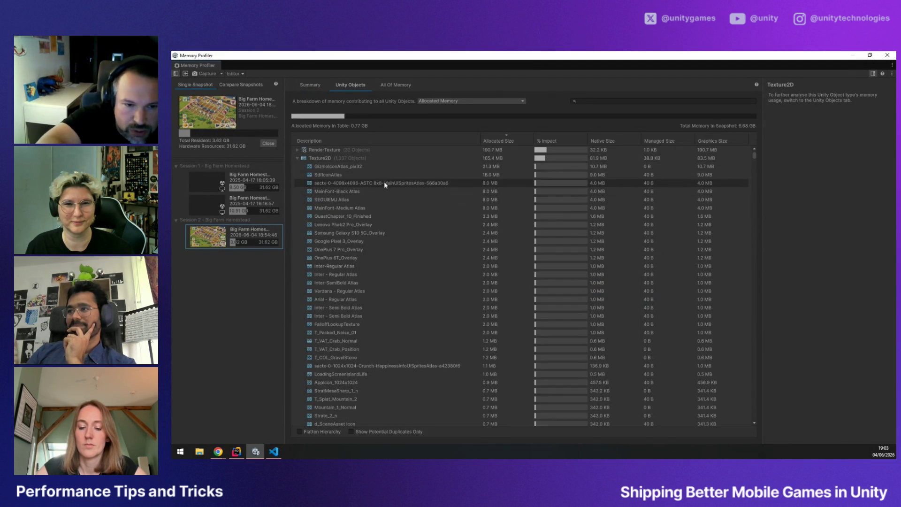
{"action": "left_click", "coordinate": [368, 167]}
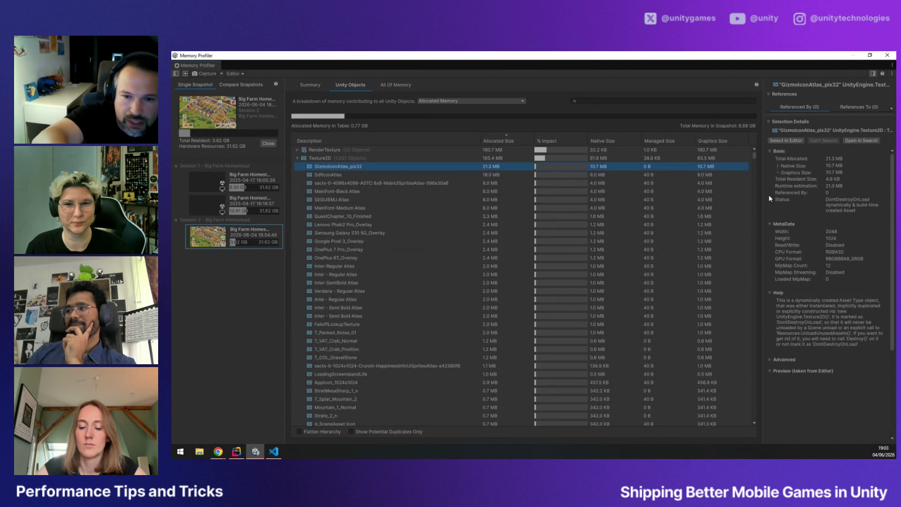
{"action": "mouse_move", "coordinate": [716, 215]}
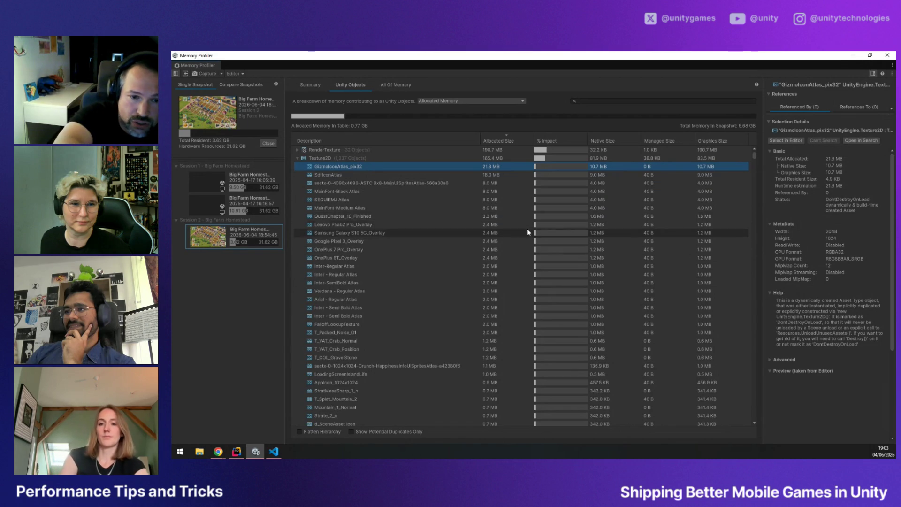
{"action": "mouse_move", "coordinate": [526, 213]}
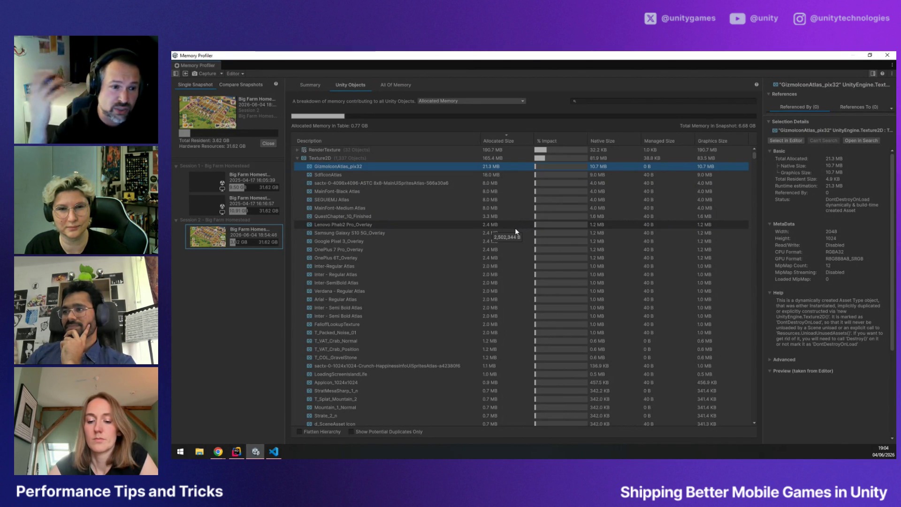
{"action": "scroll", "coordinate": [515, 230], "scroll_direction": "down", "scroll_amount": 2}
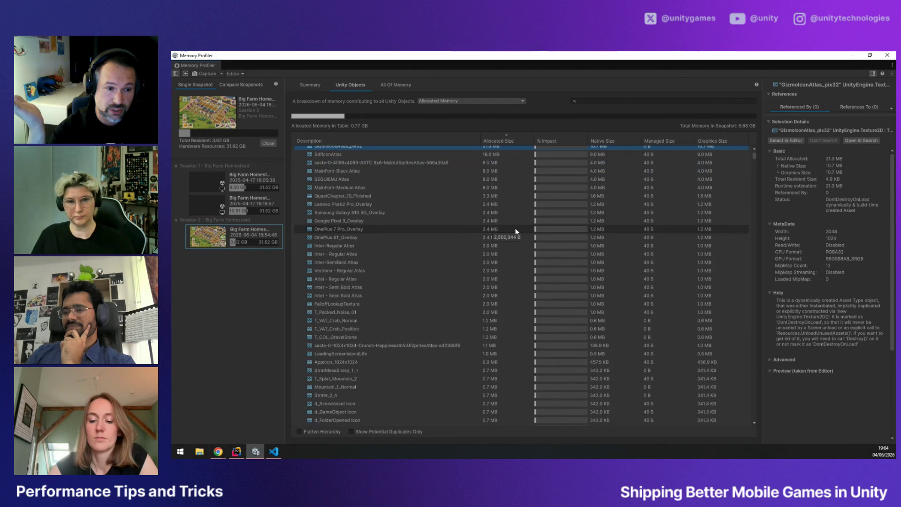
{"action": "scroll", "coordinate": [522, 214], "scroll_direction": "up", "scroll_amount": 2}
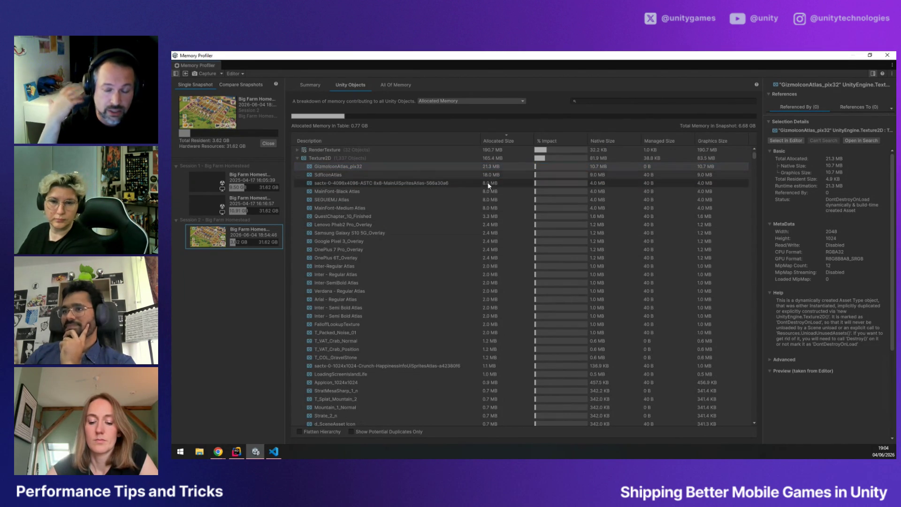
{"action": "mouse_move", "coordinate": [486, 234]}
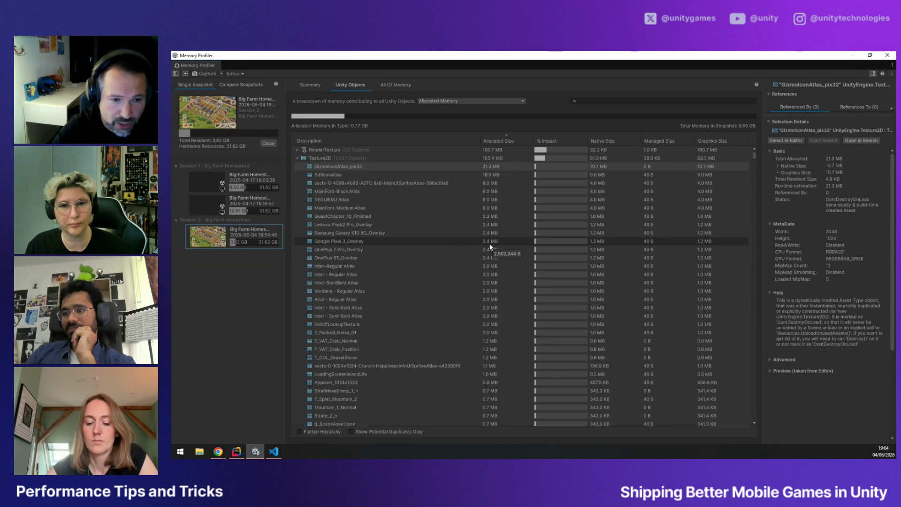
{"action": "left_click", "coordinate": [373, 168]}
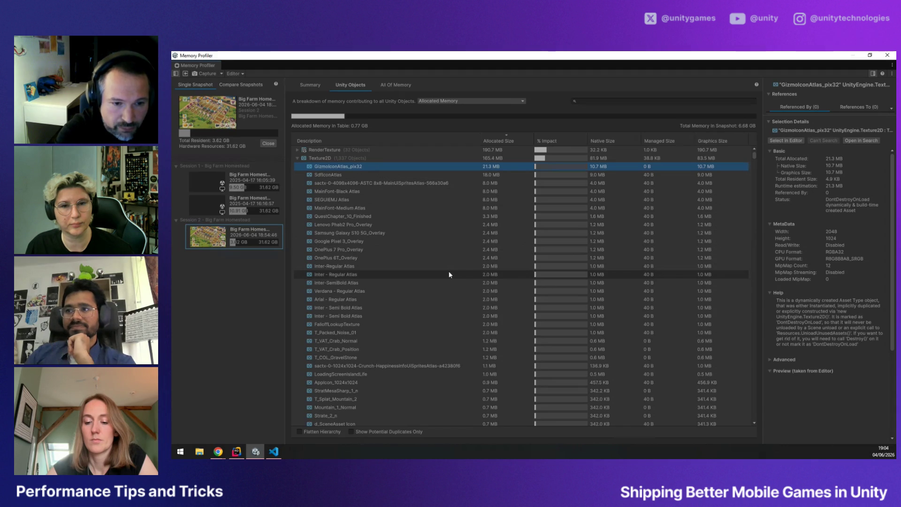
Compare the MainFont-Black, MainFont-Medium, Inter-Regular and Inter-SemiBold atlas textures' memory details
{"action": "left_click", "coordinate": [404, 191]}
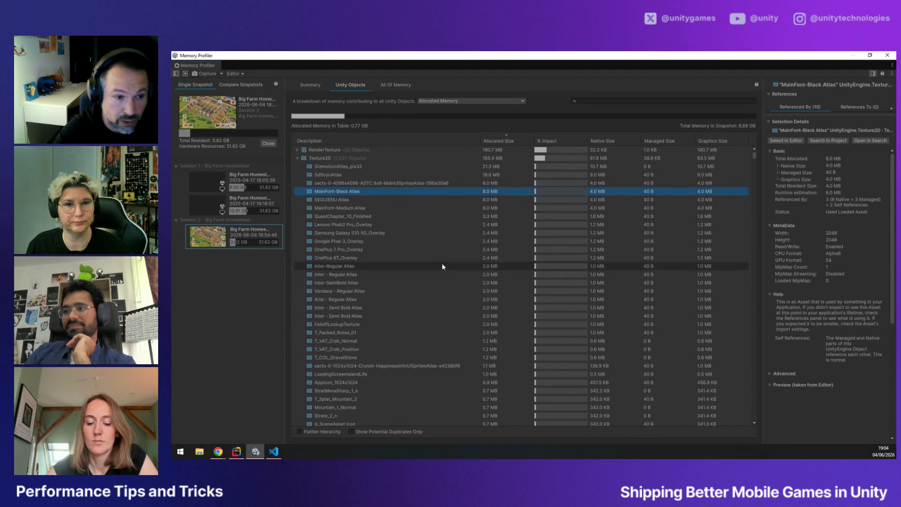
{"action": "left_click", "coordinate": [416, 208]}
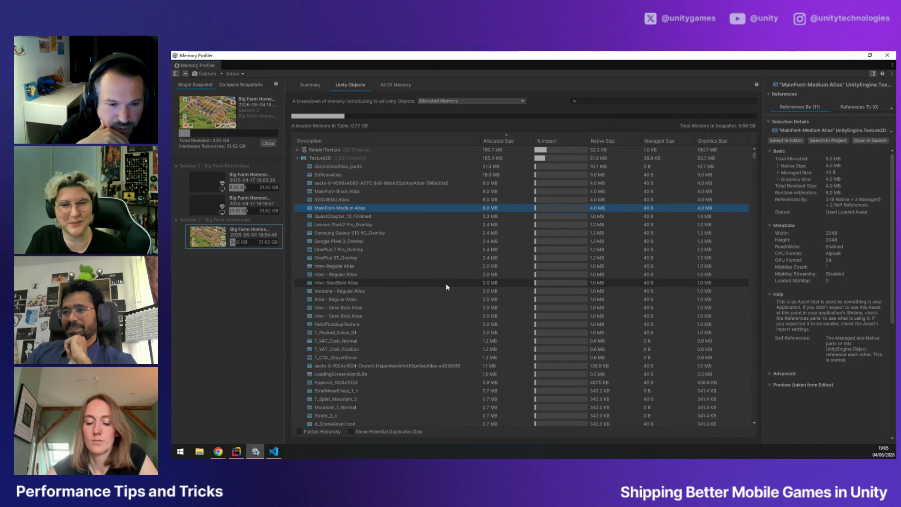
{"action": "left_click", "coordinate": [448, 266]}
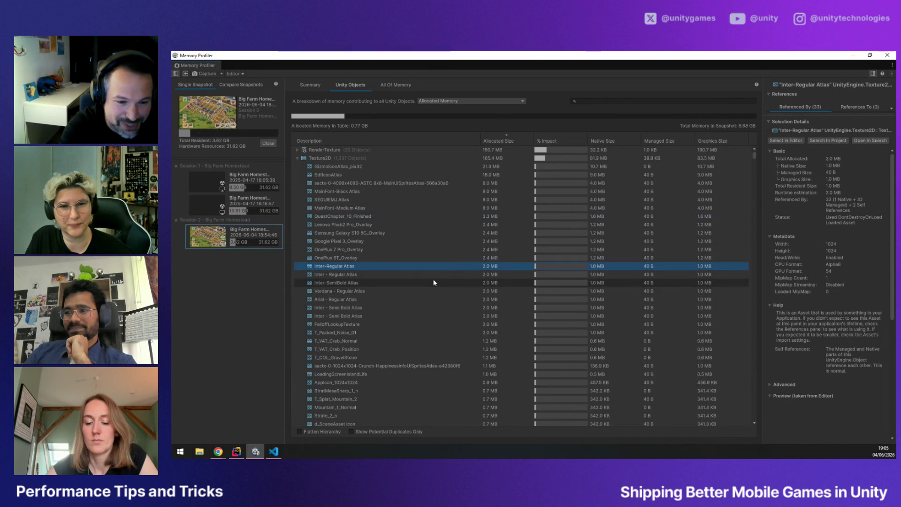
{"action": "left_click", "coordinate": [434, 282]}
Inspect the T_VAT_Crab_Normal and T_VAT_Crab_Position textures and their striped previews
{"action": "scroll", "coordinate": [432, 304], "scroll_direction": "down", "scroll_amount": 1}
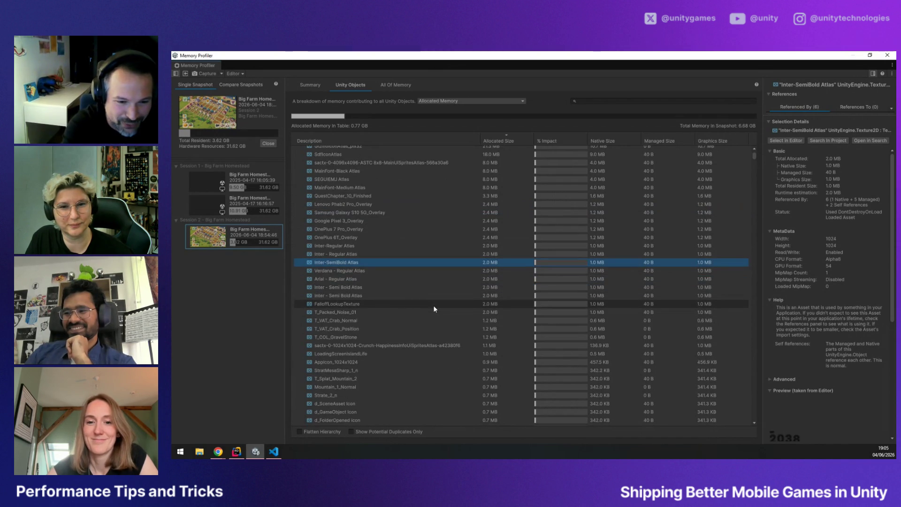
{"action": "left_click", "coordinate": [403, 322]}
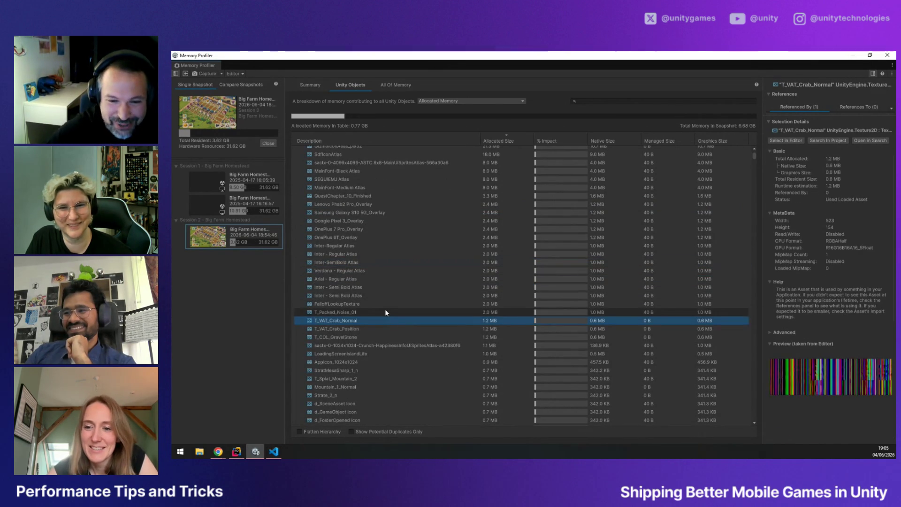
{"action": "left_click", "coordinate": [383, 311]}
{"action": "left_click", "coordinate": [369, 320]}
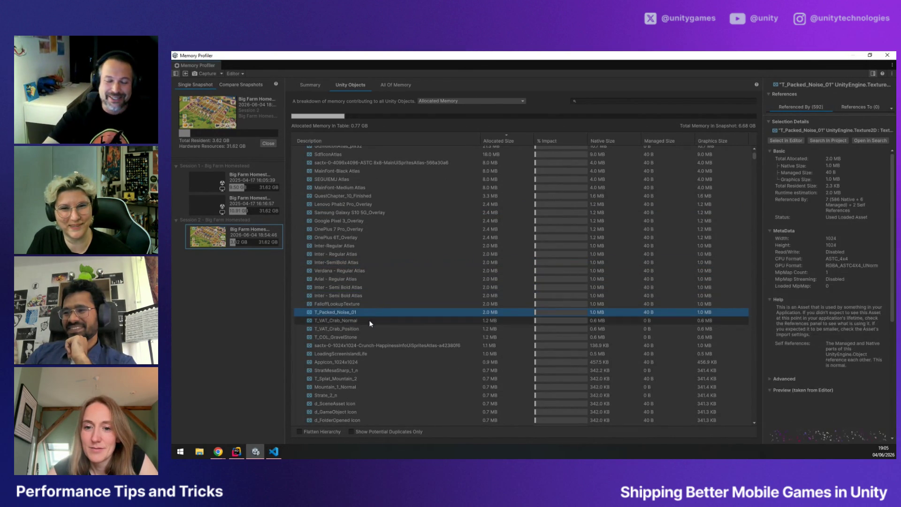
{"action": "left_click", "coordinate": [377, 329]}
{"action": "left_click", "coordinate": [379, 337]}
{"action": "left_click", "coordinate": [365, 329]}
{"action": "left_click", "coordinate": [386, 321]}
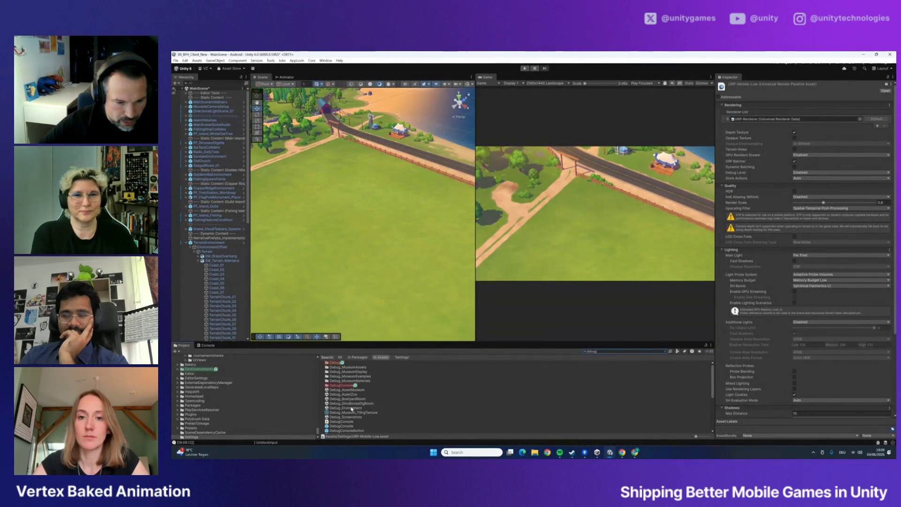
Open the Debug_AssetZoo scene from the Project search results
{"action": "left_click", "coordinate": [350, 397]}
{"action": "double_click", "coordinate": [349, 397]}
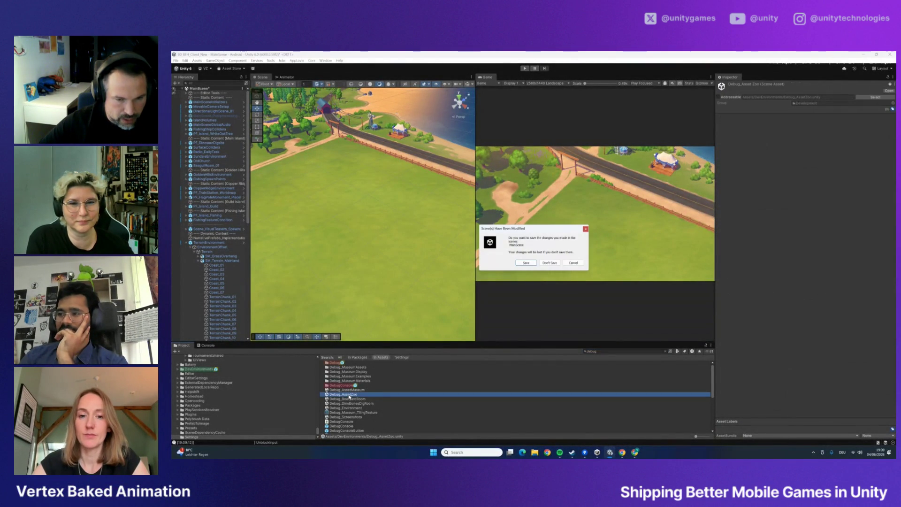
Load the scene, widen the Scene view, and frame PF_Crab alongside the second crab
{"action": "left_click", "coordinate": [549, 264]}
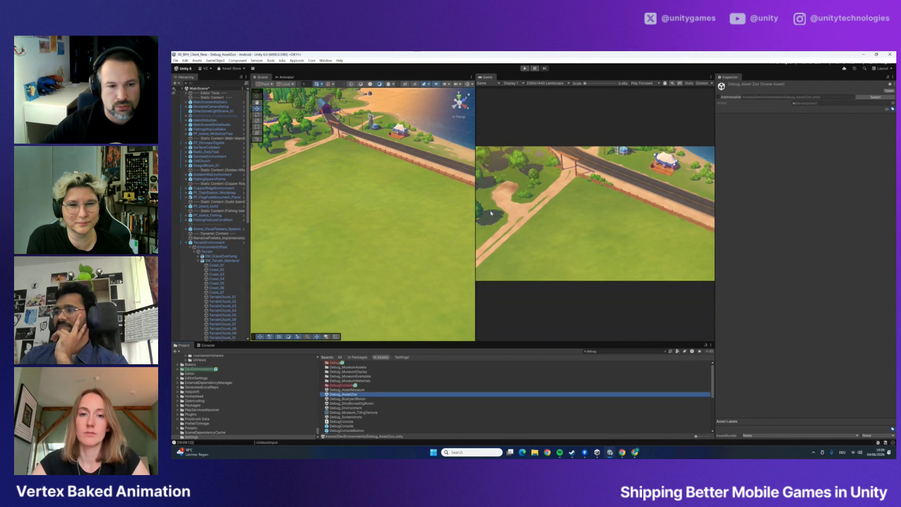
{"action": "left_click_drag", "start_coordinate": [476, 209], "coordinate": [511, 209]}
{"action": "left_click", "coordinate": [203, 147]}
{"action": "key", "text": "f"}
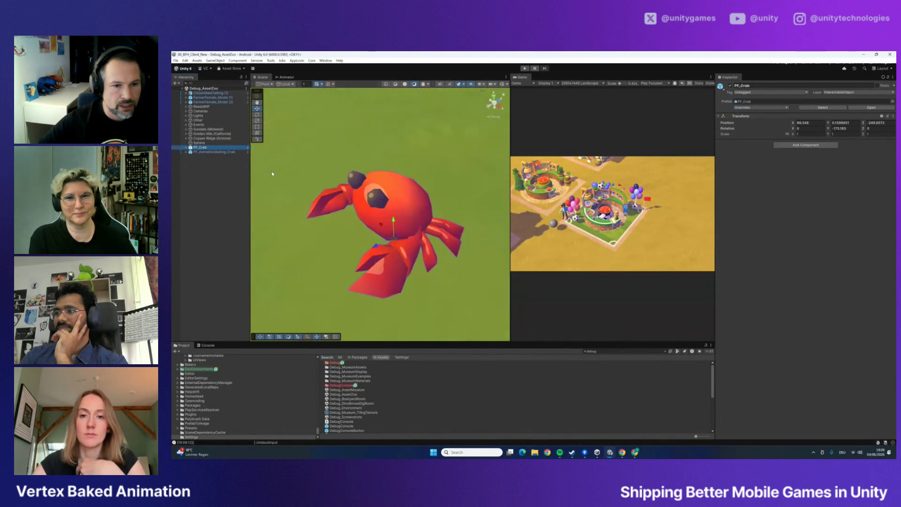
{"action": "mouse_move", "coordinate": [511, 206]}
{"action": "left_mouse_down"}
{"action": "mouse_move", "coordinate": [579, 206]}
{"action": "mouse_move", "coordinate": [493, 196]}
{"action": "mouse_move", "coordinate": [546, 211]}
{"action": "mouse_move", "coordinate": [534, 205]}
{"action": "left_mouse_up"}
{"action": "mouse_move", "coordinate": [552, 201]}
{"action": "left_mouse_down"}
{"action": "mouse_move", "coordinate": [468, 183]}
{"action": "mouse_move", "coordinate": [525, 190]}
{"action": "mouse_move", "coordinate": [506, 220]}
{"action": "mouse_move", "coordinate": [423, 211]}
{"action": "left_mouse_up"}
Compare PF_AnimationBaking_Crab with PF_Crab and select PF_Crab's SM_Crab mesh child
{"action": "left_click", "coordinate": [202, 151]}
{"action": "left_click", "coordinate": [200, 148]}
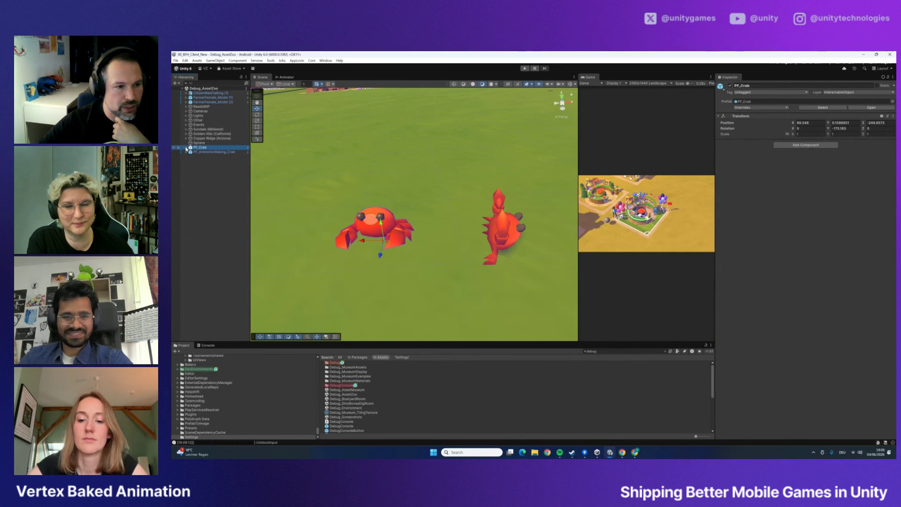
{"action": "left_click", "coordinate": [187, 148]}
{"action": "left_click", "coordinate": [204, 152]}
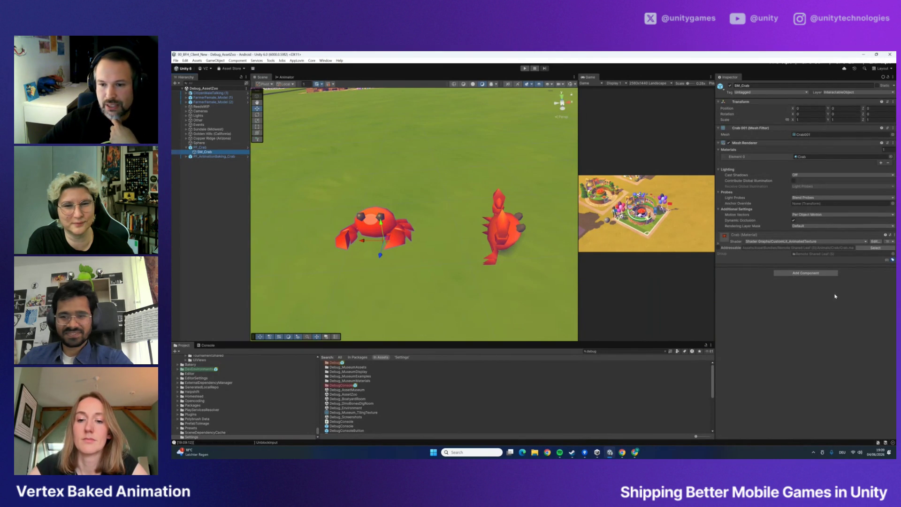
Review the Crab material's VAT parameters and ping T_VAT_Crab_Position in the Crab folder
{"action": "left_click", "coordinate": [718, 245]}
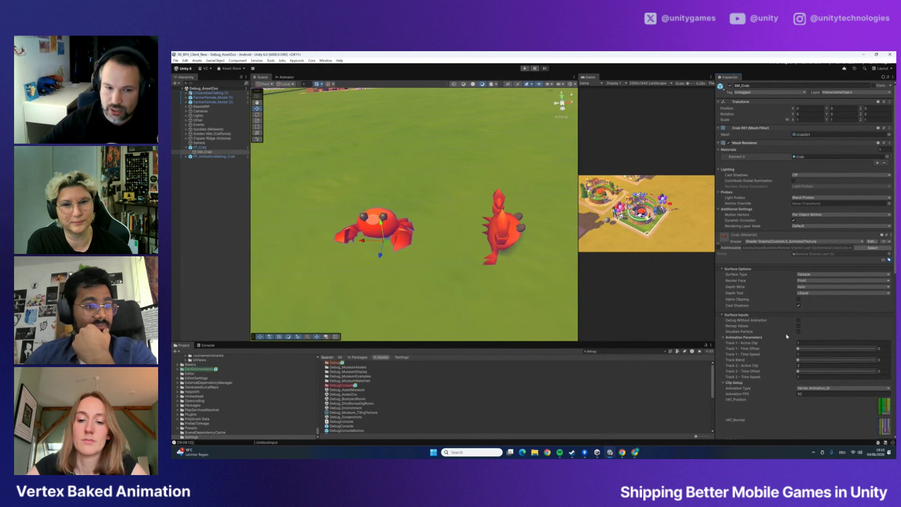
{"action": "scroll", "coordinate": [771, 345], "scroll_direction": "down", "scroll_amount": 5}
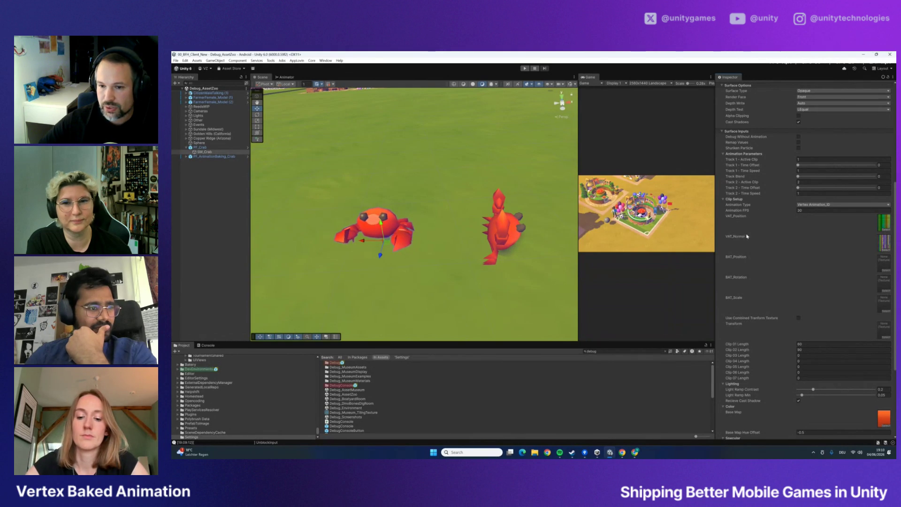
{"action": "left_click", "coordinate": [882, 226]}
{"action": "left_click", "coordinate": [400, 412]}
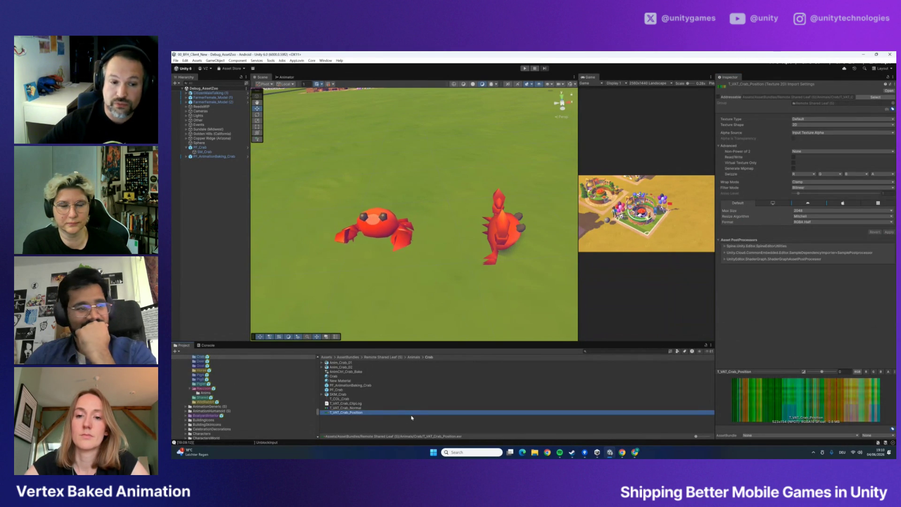
Preview T_VAT_Crab_Normal, then select and expand PF_AnimationBaking_Crab to reveal SKM_Crab
{"action": "key", "text": "Up"}
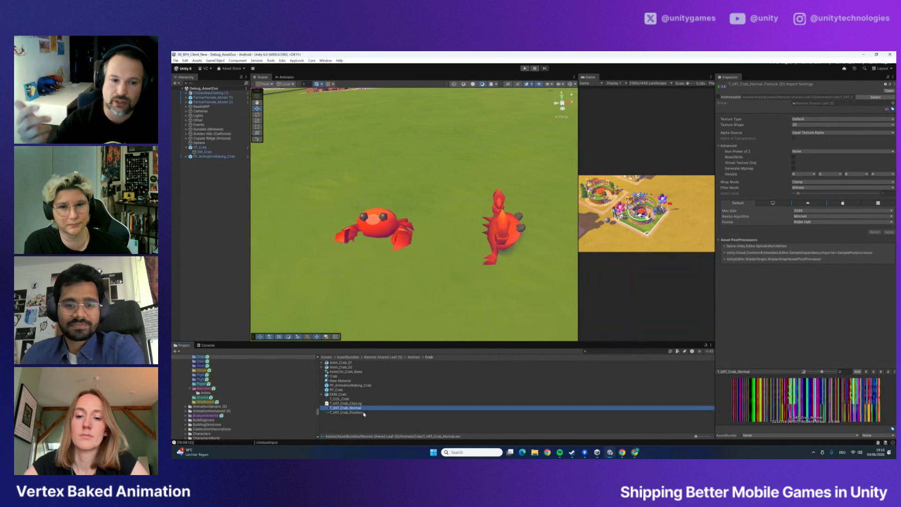
{"action": "left_click", "coordinate": [509, 235]}
{"action": "left_click", "coordinate": [190, 156]}
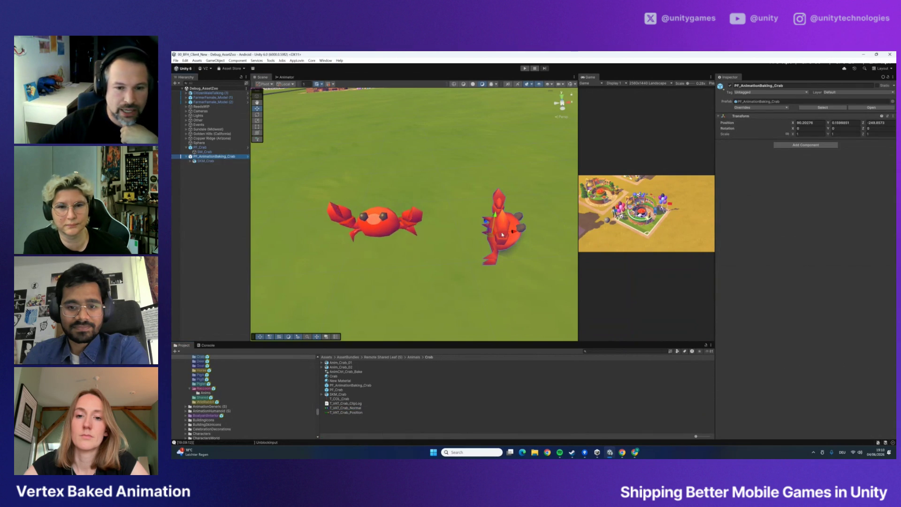
Unfold SKM_Crab and its CrabHub bone to reveal the limb bones like CrabLArm1
{"action": "left_click", "coordinate": [190, 161]}
{"action": "left_click", "coordinate": [207, 166]}
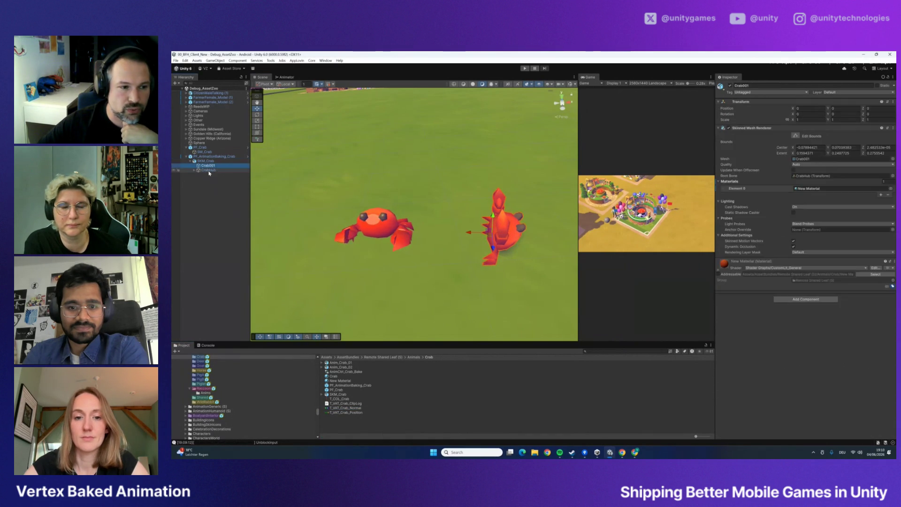
{"action": "left_click", "coordinate": [208, 170]}
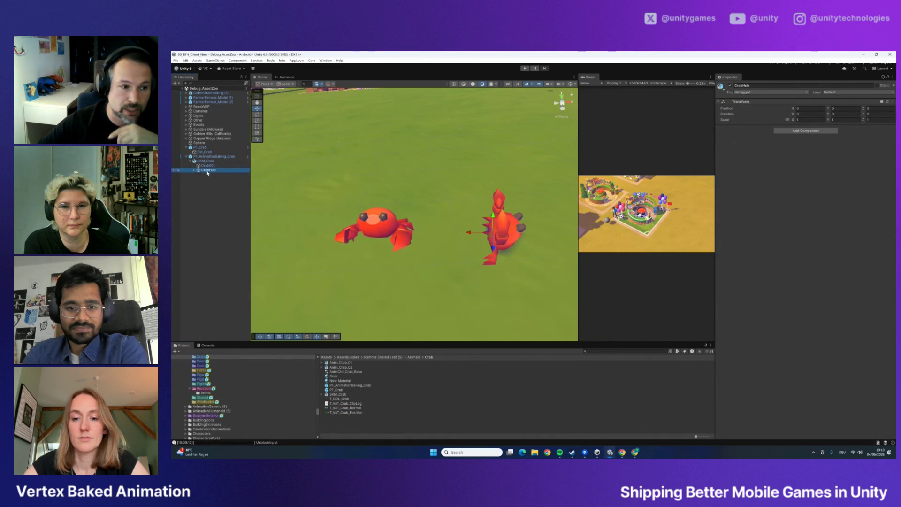
{"action": "left_click", "coordinate": [194, 171]}
{"action": "left_click", "coordinate": [217, 184]}
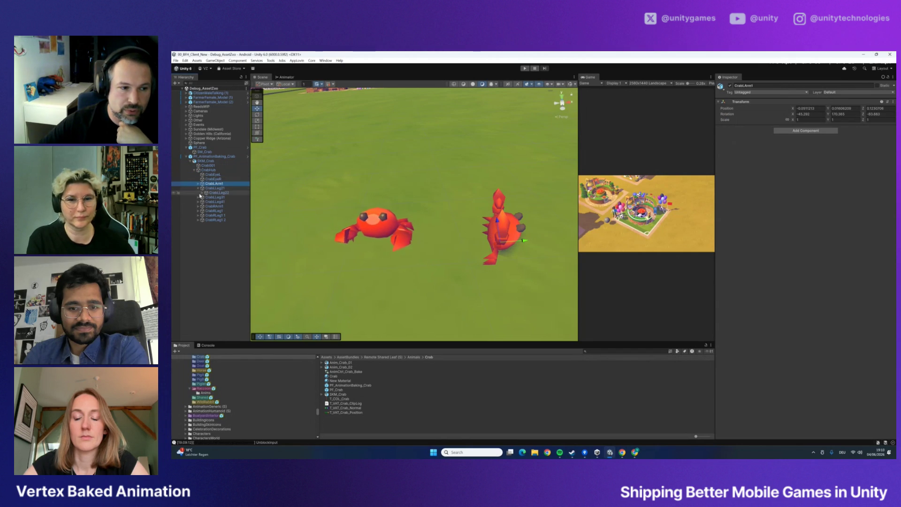
Unfold the CrabLLeg2x and CrabLLeg3x leg bones and frame CrabLLeg33 in the view
{"action": "left_click", "coordinate": [198, 188]}
{"action": "left_click", "coordinate": [202, 193]}
{"action": "left_click", "coordinate": [198, 202]}
{"action": "left_click", "coordinate": [202, 206]}
{"action": "left_click", "coordinate": [205, 211]}
{"action": "key", "text": "f"}
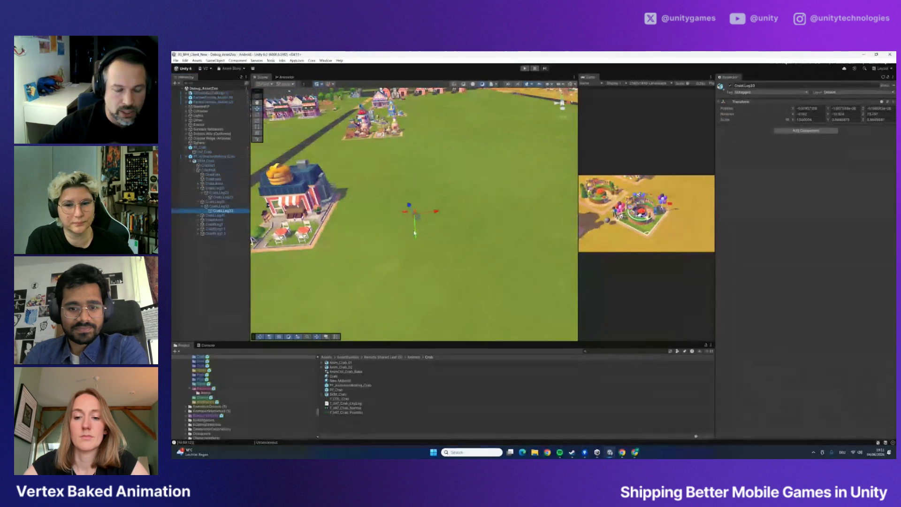
{"action": "mouse_move", "coordinate": [409, 232]}
{"action": "left_mouse_down"}
{"action": "mouse_move", "coordinate": [395, 231]}
{"action": "mouse_move", "coordinate": [413, 200]}
{"action": "left_mouse_up"}
Show SKM_Crab's Animation Texture Baker (two clips) and Animator settings
{"action": "left_click", "coordinate": [214, 156]}
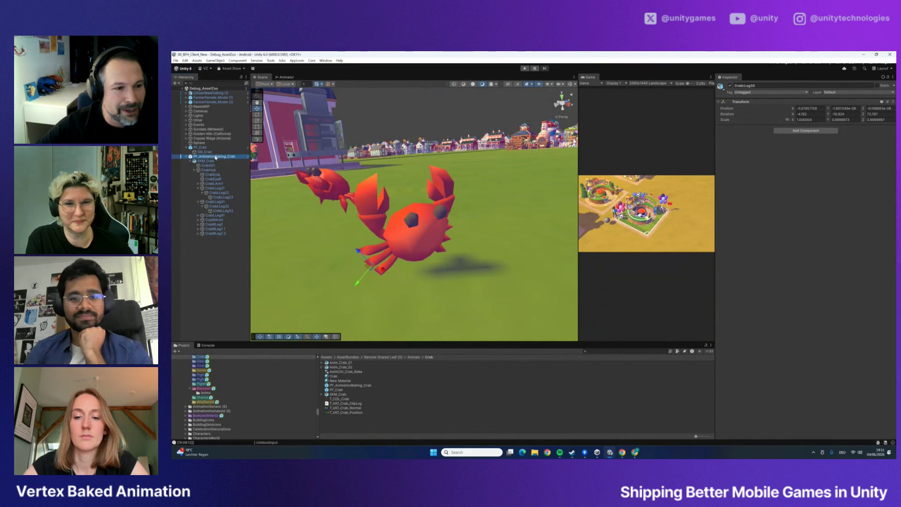
{"action": "left_click", "coordinate": [210, 162]}
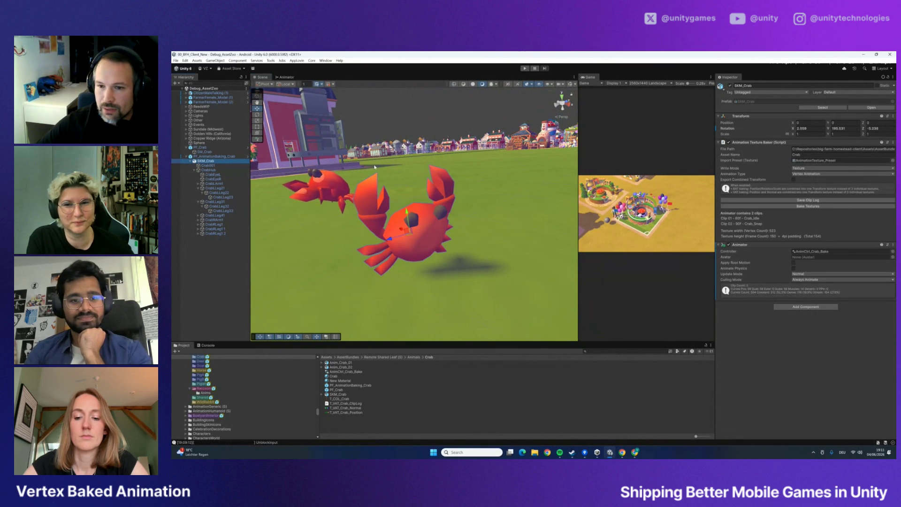
{"action": "left_click", "coordinate": [325, 61]}
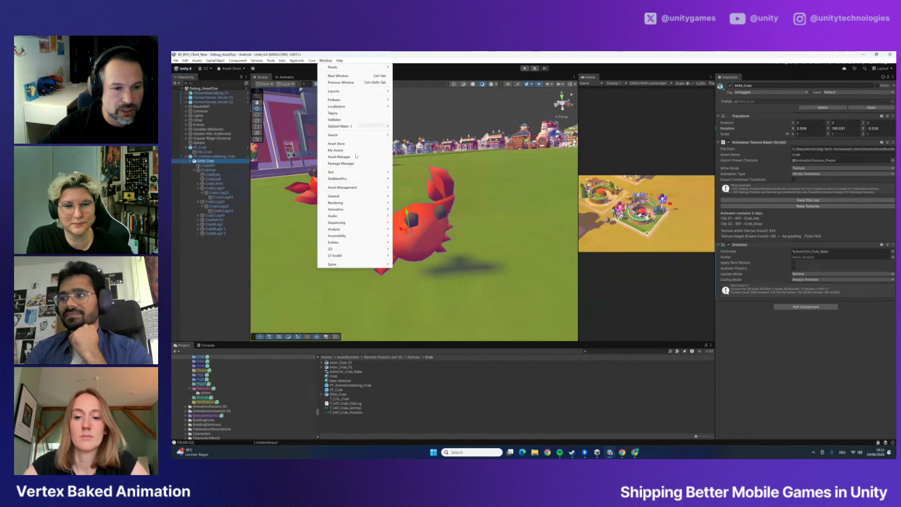
Preview the Crab_Idle clip in a new Animation window, stopping at frame 32
{"action": "mouse_move", "coordinate": [350, 210]}
{"action": "left_click", "coordinate": [411, 209]}
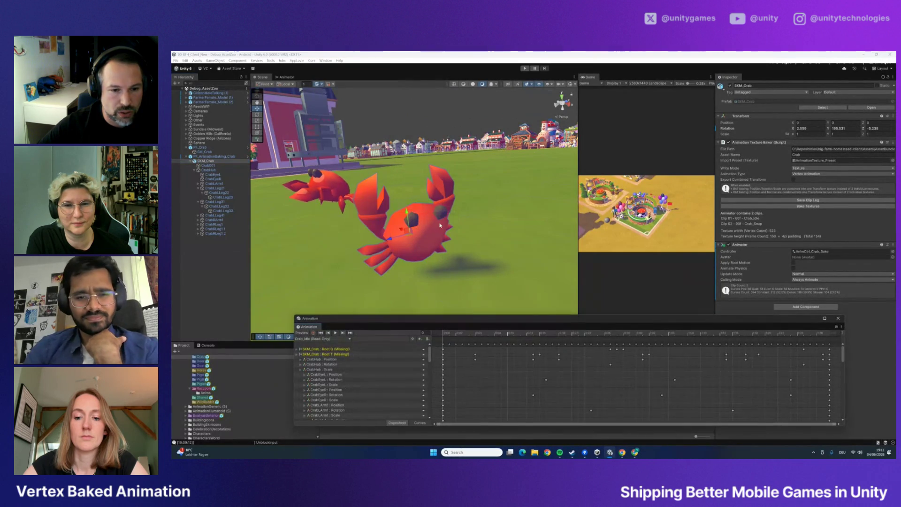
{"action": "key", "text": "space"}
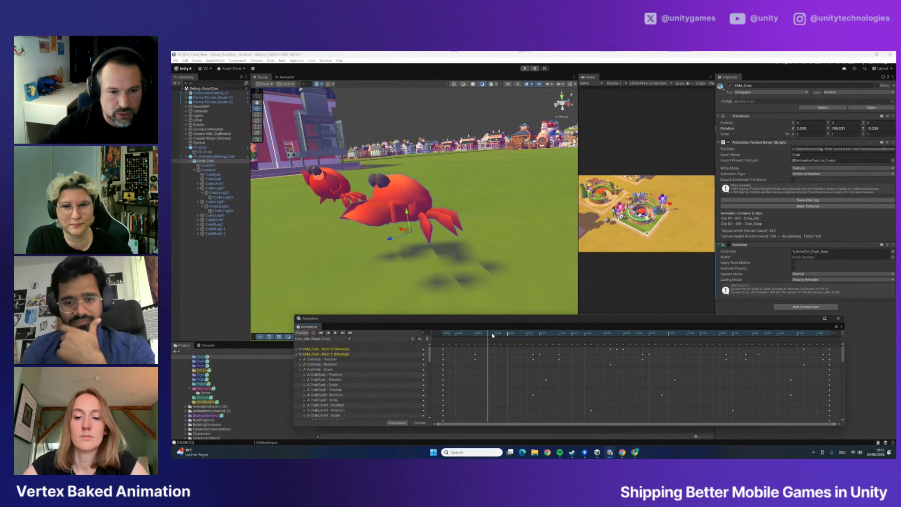
{"action": "scroll", "coordinate": [449, 267], "scroll_direction": "down", "scroll_amount": 5}
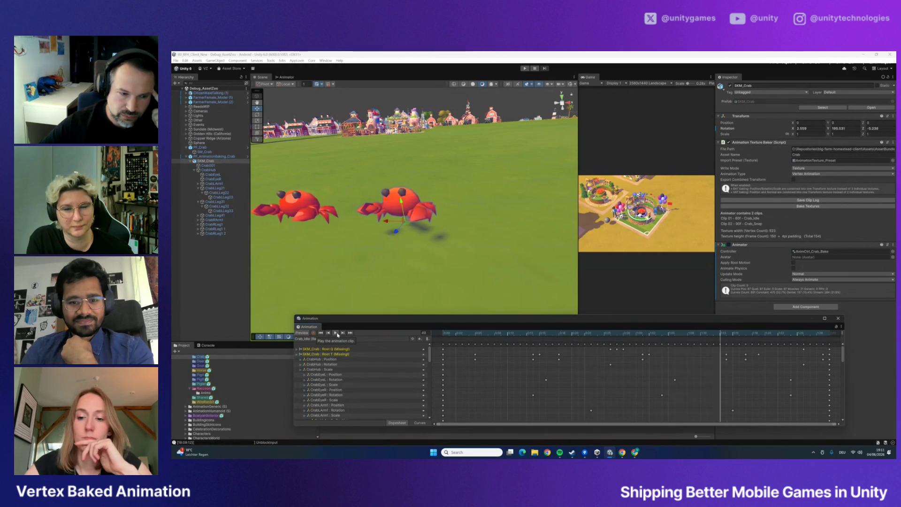
{"action": "left_click", "coordinate": [338, 335]}
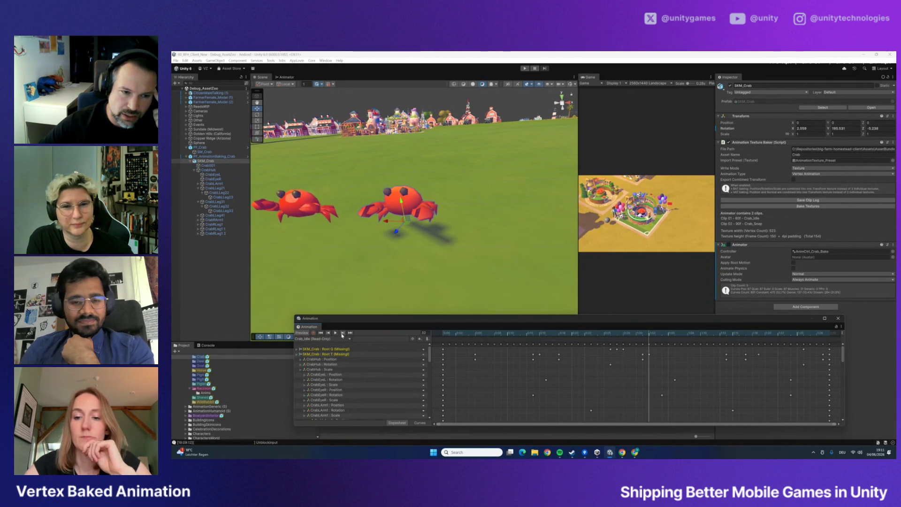
{"action": "left_click", "coordinate": [206, 156]}
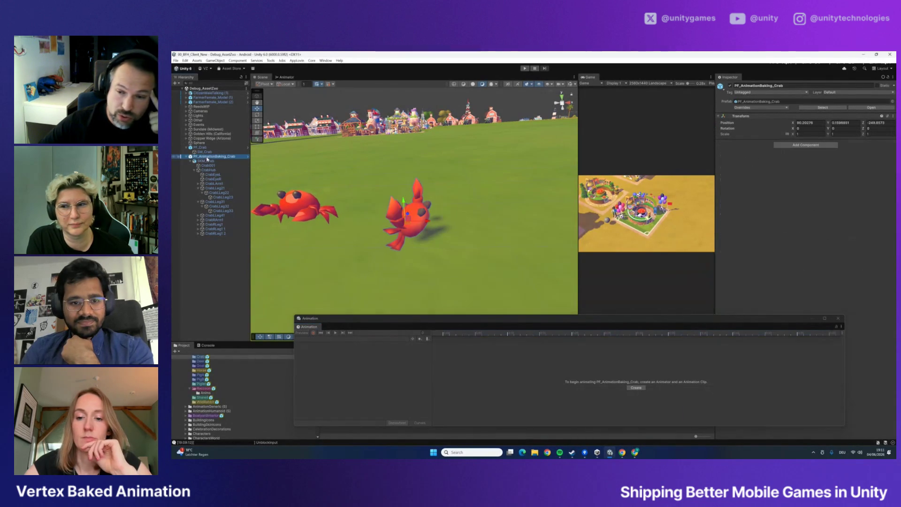
Dock the Animation window in the bottom panel and view SKM_Crab's keyframes
{"action": "left_click", "coordinate": [205, 151]}
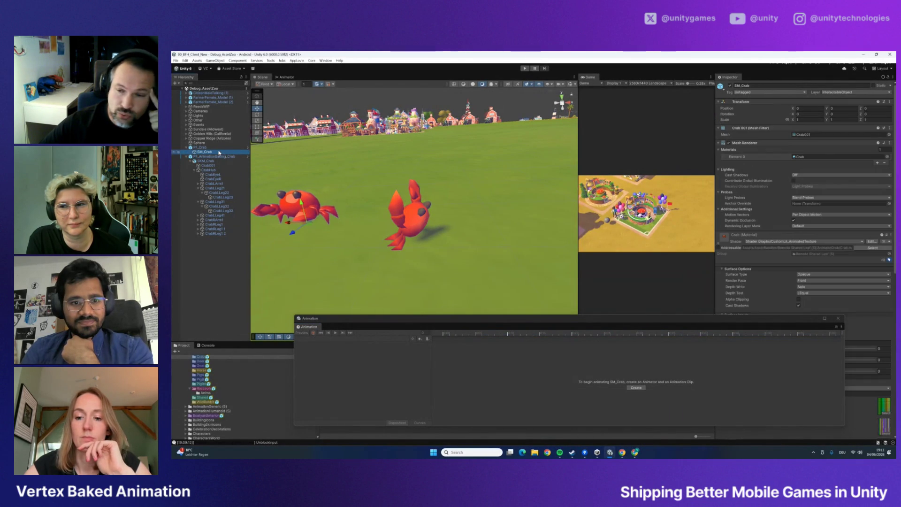
{"action": "left_click_drag", "start_coordinate": [753, 322], "coordinate": [329, 385]}
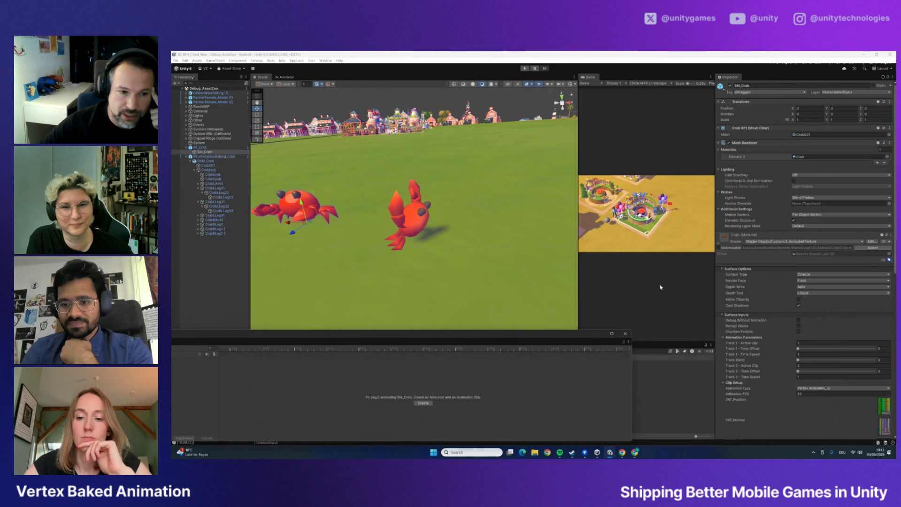
{"action": "left_click", "coordinate": [214, 157]}
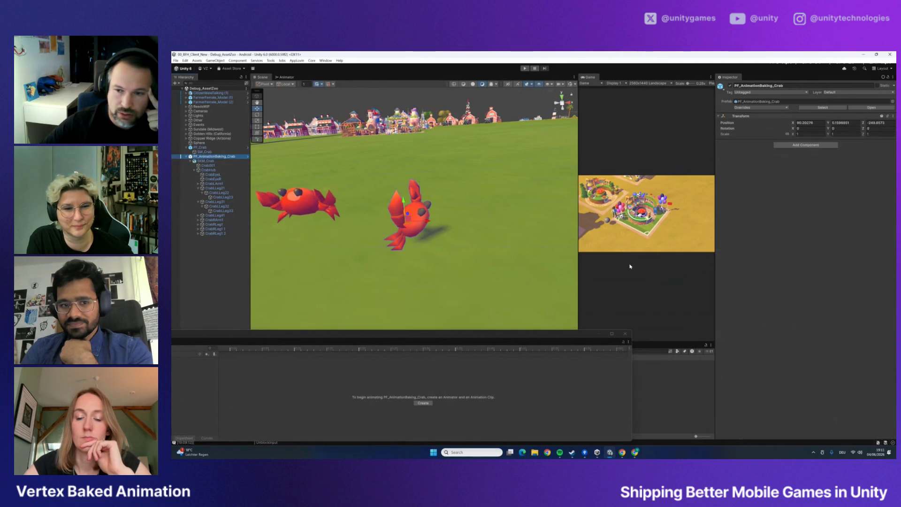
{"action": "left_click", "coordinate": [206, 162]}
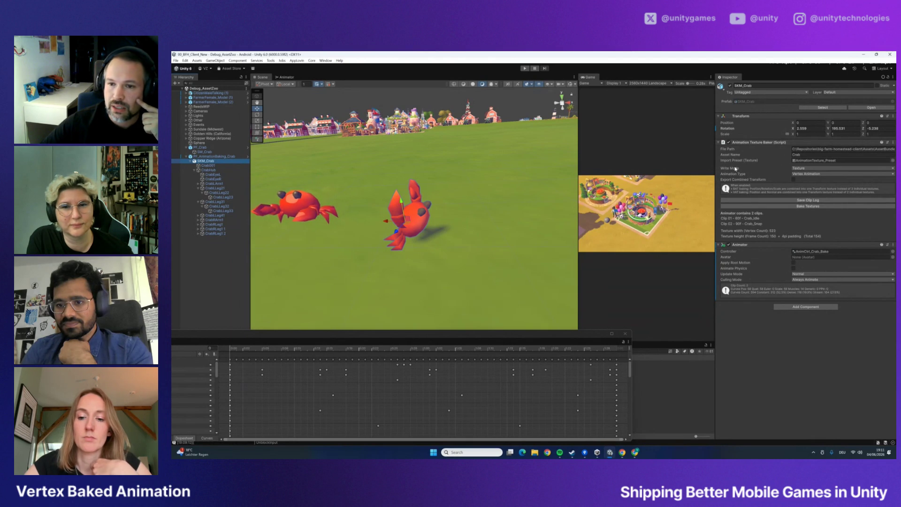
Show static SM_Crab's Mesh Renderer and VAT material, then dismiss the animation timeline
{"action": "mouse_move", "coordinate": [767, 163]}
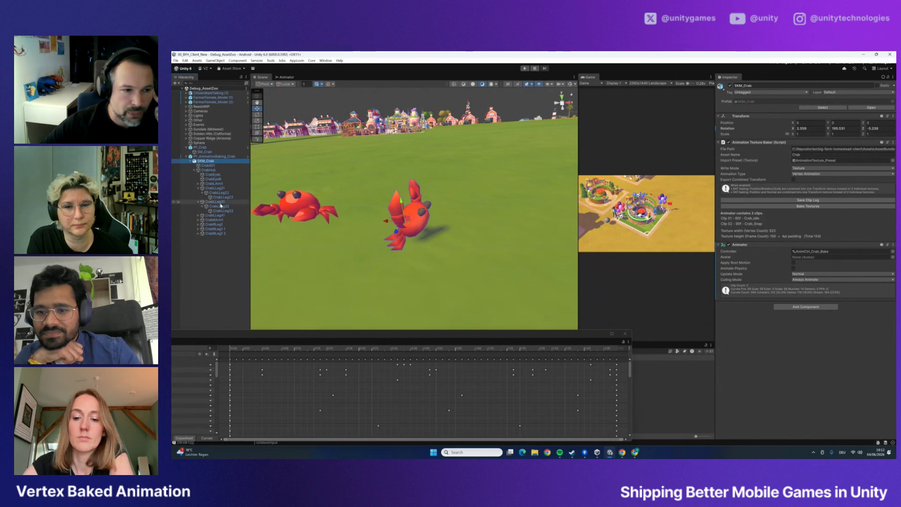
{"action": "left_click", "coordinate": [204, 151]}
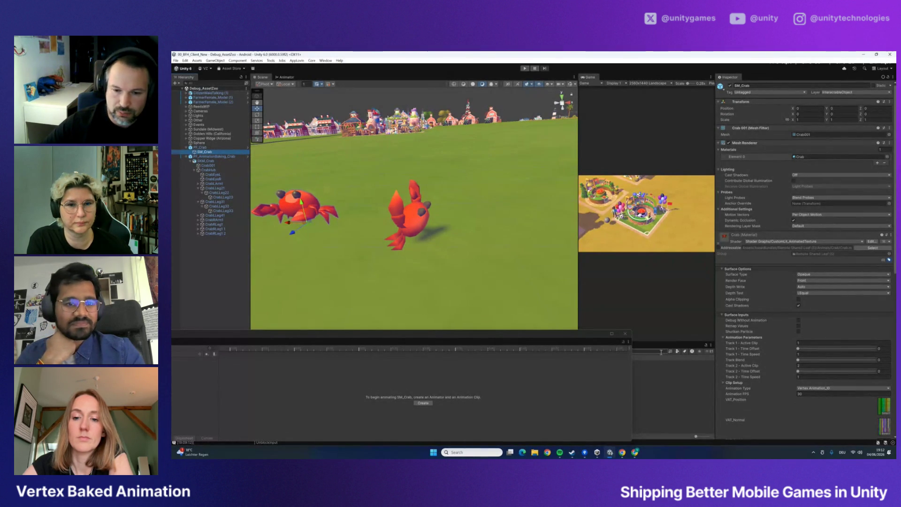
{"action": "left_click", "coordinate": [629, 336]}
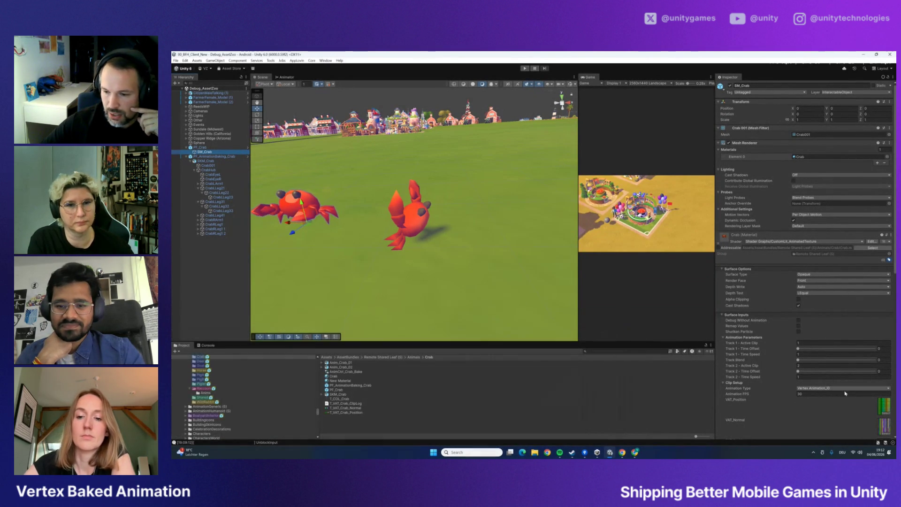
Inspect T_VAT_Crab_Position in an enlarged, brightened texture preview
{"action": "left_click", "coordinate": [671, 413]}
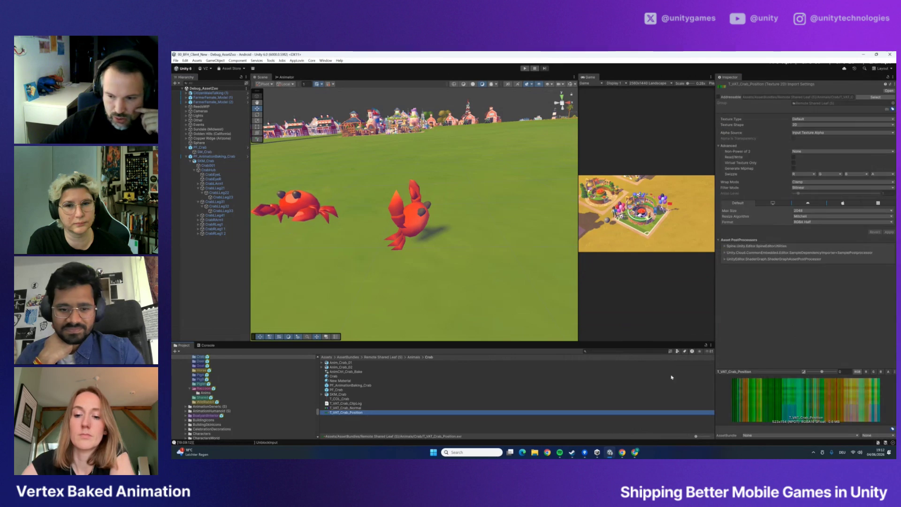
{"action": "mouse_move", "coordinate": [793, 372]}
{"action": "left_mouse_down"}
{"action": "mouse_move", "coordinate": [727, 303]}
{"action": "mouse_move", "coordinate": [575, 305]}
{"action": "left_mouse_up"}
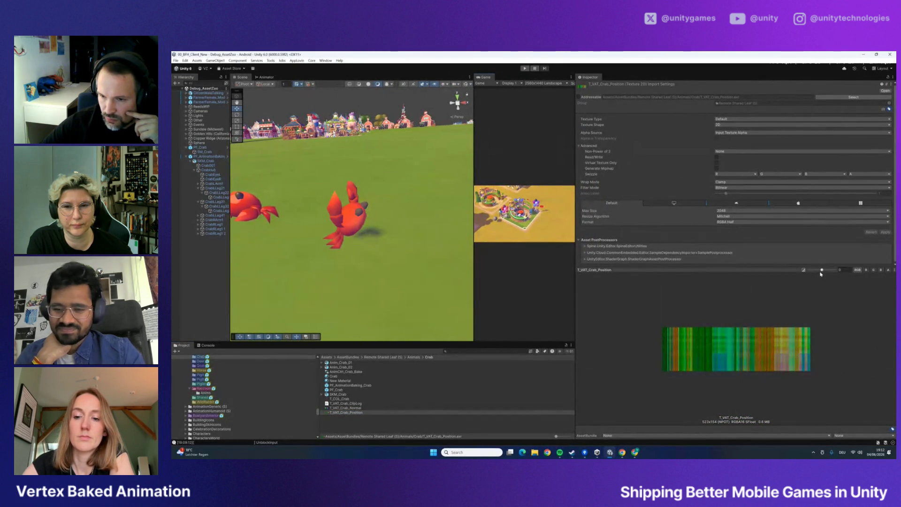
{"action": "left_click_drag", "start_coordinate": [822, 271], "coordinate": [824, 272]}
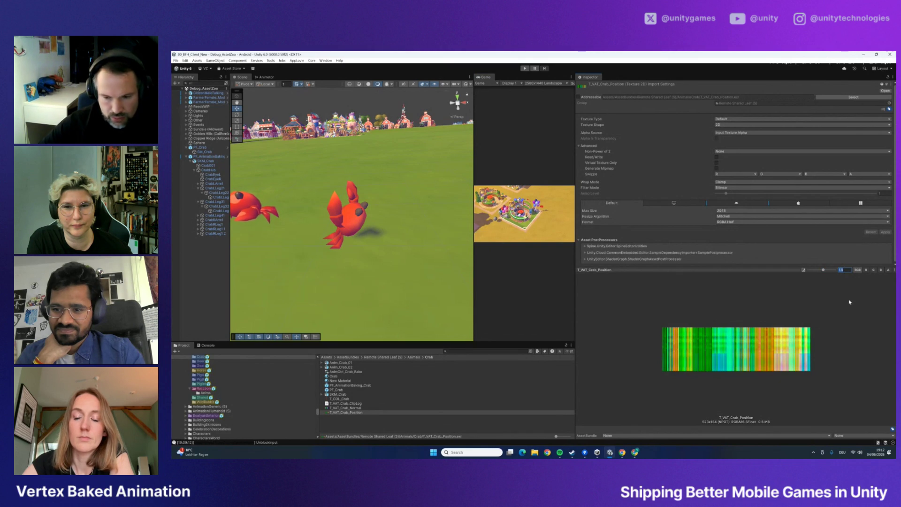
{"action": "type", "text": "1"}
Review T_VAT_Crab_Normal, move the scene closer to the crab, and check Anim_Crab_02's import settings
{"action": "left_click", "coordinate": [349, 408]}
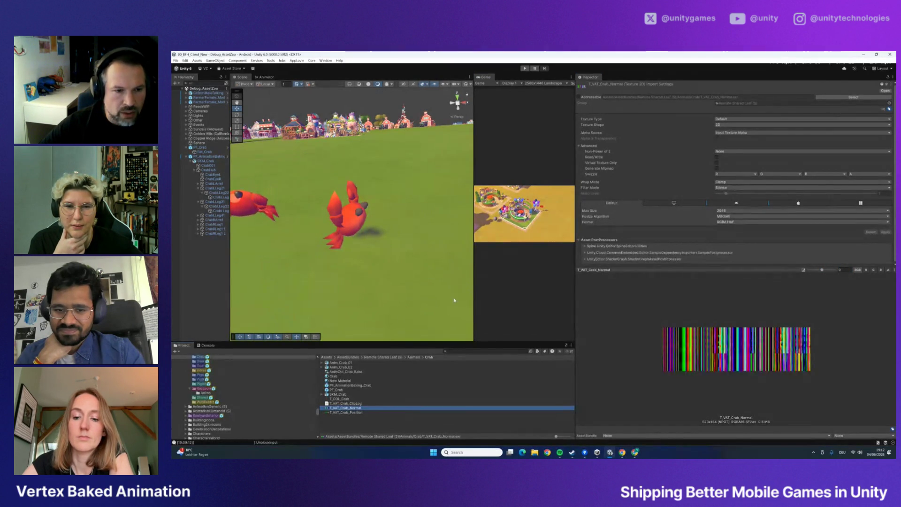
{"action": "mouse_move", "coordinate": [455, 300]}
{"action": "left_mouse_down"}
{"action": "mouse_move", "coordinate": [400, 210]}
{"action": "mouse_move", "coordinate": [385, 225]}
{"action": "left_mouse_up"}
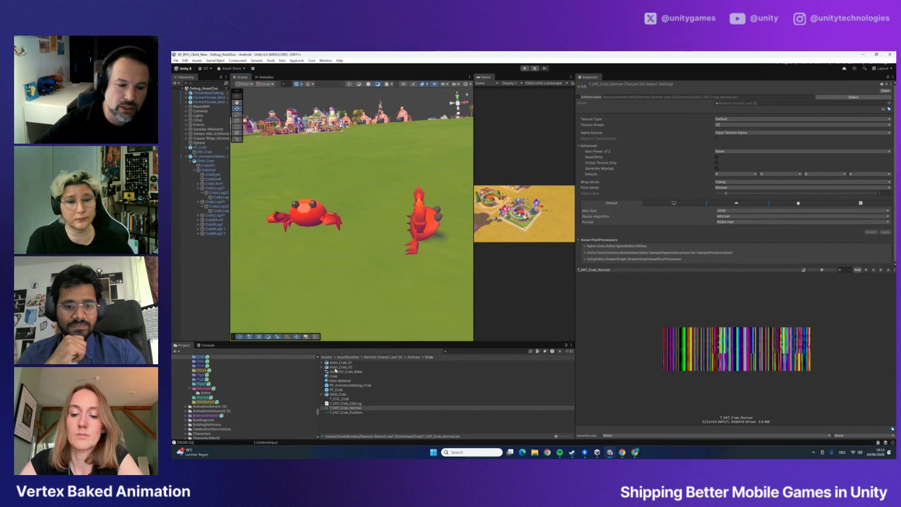
{"action": "left_click", "coordinate": [341, 367]}
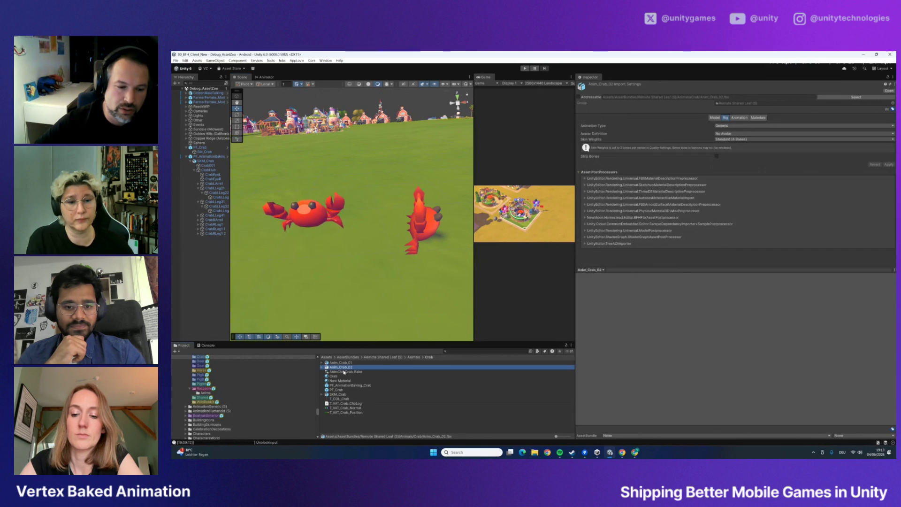
Open the Crab_Idle clip under Anim_Crab_01, compare it with T_VAT_Crab_Normal, then reselect Crab_Idle
{"action": "left_click", "coordinate": [322, 363]}
{"action": "left_click", "coordinate": [341, 367]}
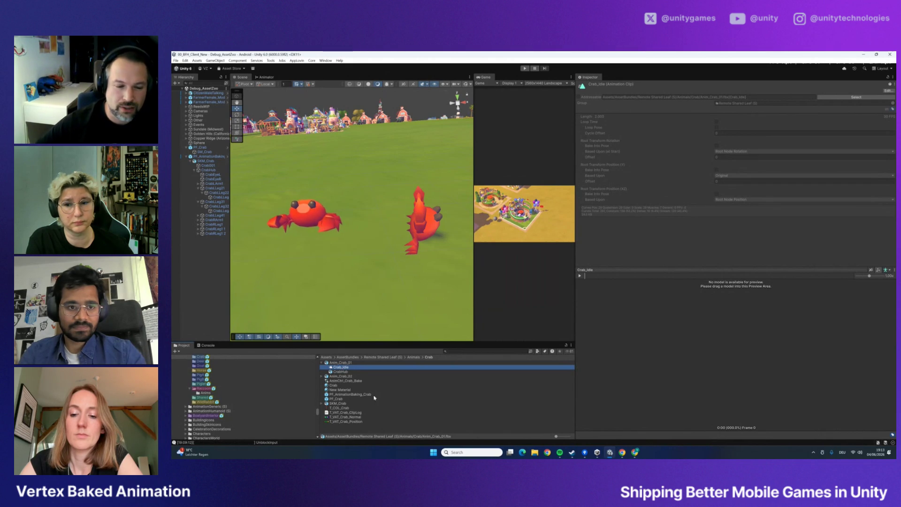
{"action": "left_click", "coordinate": [349, 418]}
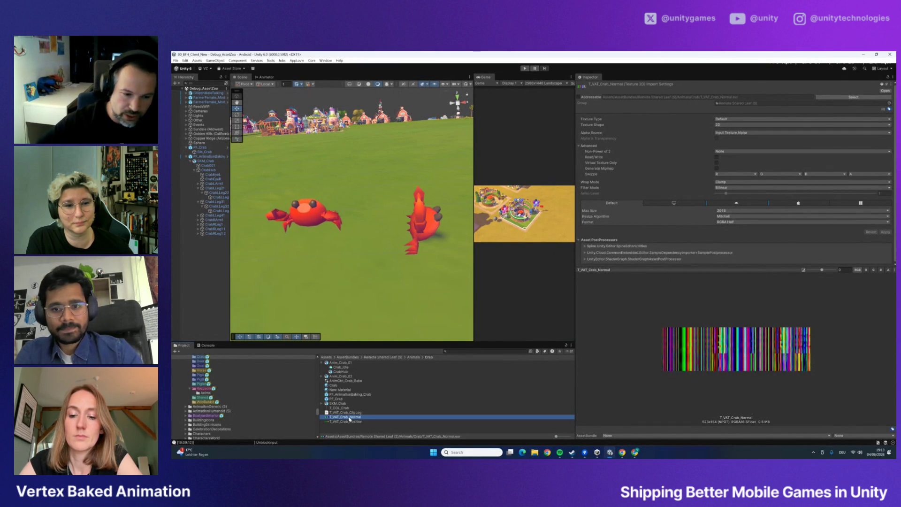
{"action": "left_click", "coordinate": [349, 368]}
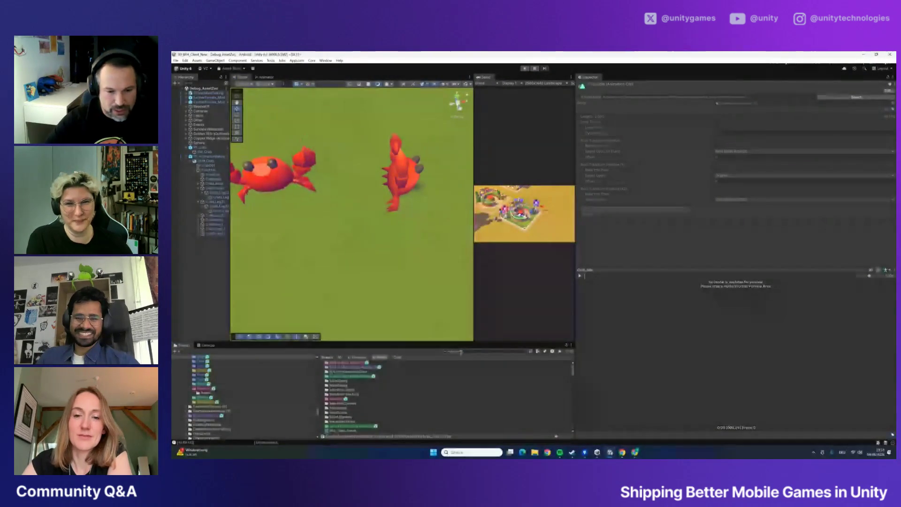
Run MainScene, enlarge the Game view wider and taller, and dismiss the Server Selection dialog
{"action": "left_click", "coordinate": [348, 368]}
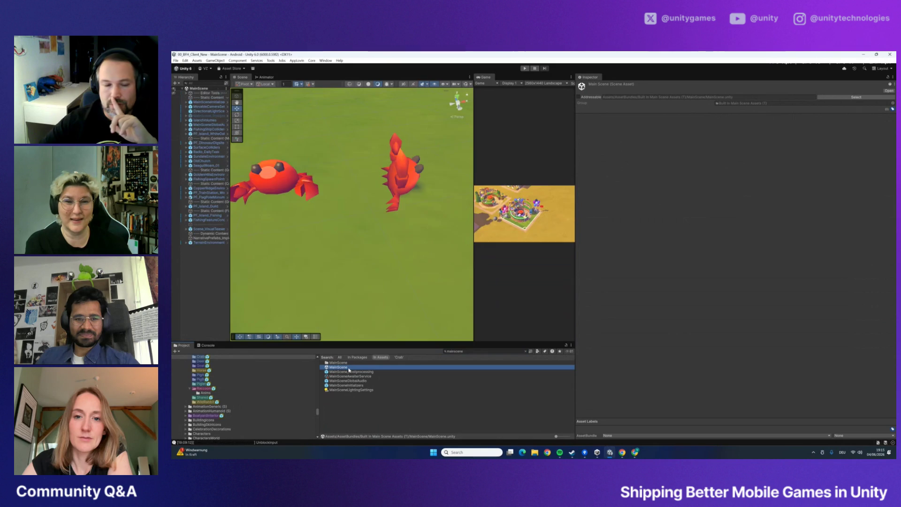
{"action": "left_click_drag", "start_coordinate": [576, 260], "coordinate": [784, 260]}
{"action": "mouse_move", "coordinate": [629, 261]}
{"action": "left_mouse_down"}
{"action": "mouse_move", "coordinate": [362, 260]}
{"action": "mouse_move", "coordinate": [253, 283]}
{"action": "left_mouse_up"}
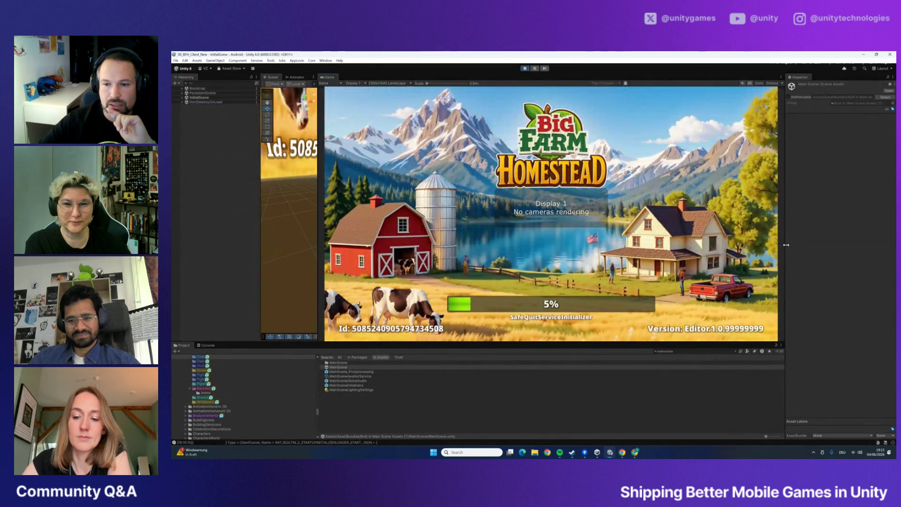
{"action": "left_click_drag", "start_coordinate": [786, 245], "coordinate": [811, 247]}
{"action": "left_click_drag", "start_coordinate": [488, 343], "coordinate": [490, 350]}
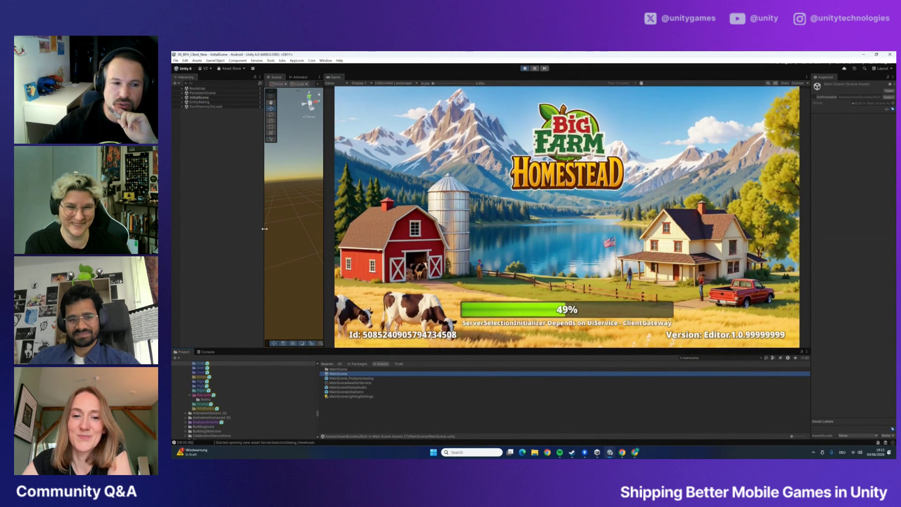
{"action": "left_click_drag", "start_coordinate": [325, 233], "coordinate": [305, 233]}
{"action": "left_click", "coordinate": [470, 233]}
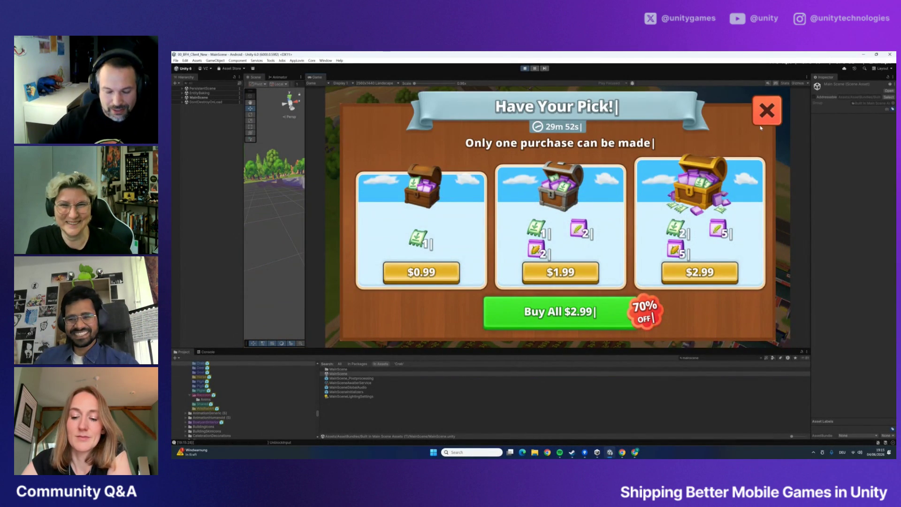
Close the Have Your Pick! offer and pan the game camera from the farm to the sea
{"action": "left_click", "coordinate": [763, 123]}
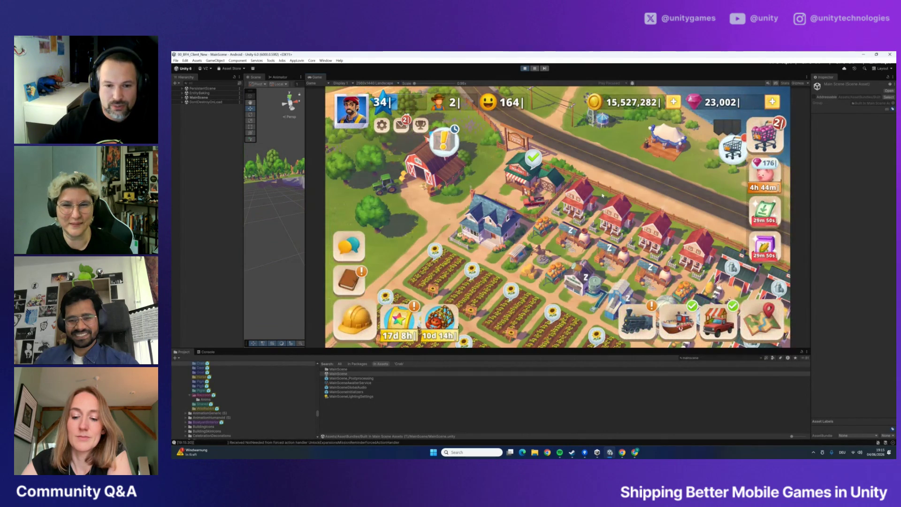
{"action": "left_click_drag", "start_coordinate": [580, 140], "coordinate": [610, 235]}
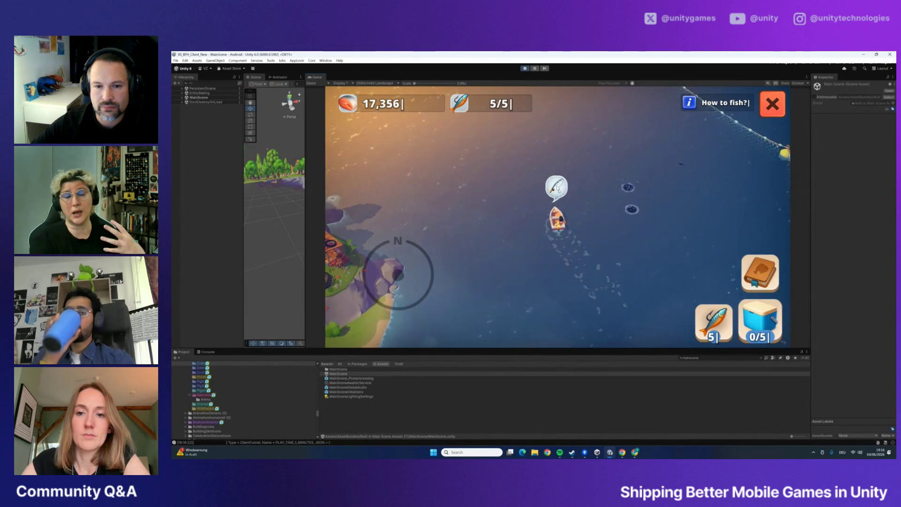
Fish from the boat to catch an Albino Crayfish and a Blue Crab, then sail onward
{"action": "left_click", "coordinate": [556, 182]}
{"action": "left_click", "coordinate": [638, 183]}
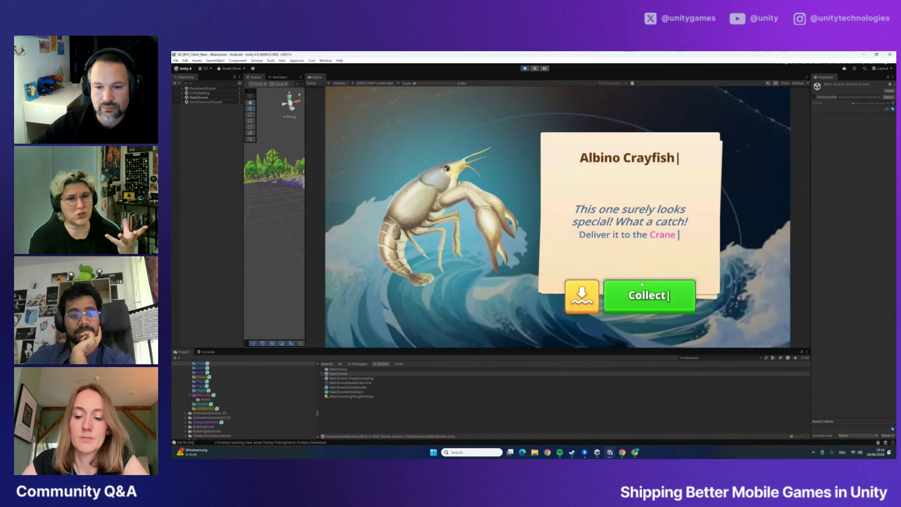
{"action": "left_click", "coordinate": [646, 210]}
{"action": "left_click", "coordinate": [644, 208]}
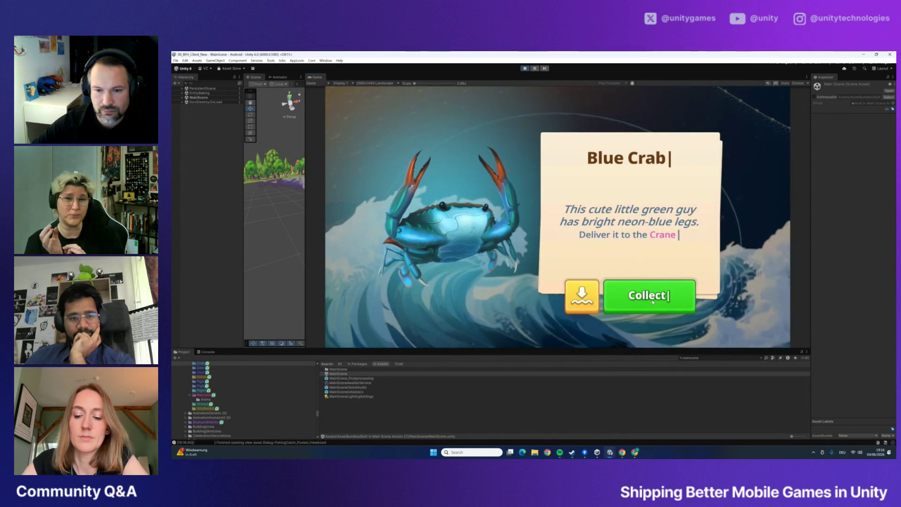
{"action": "left_click", "coordinate": [653, 302]}
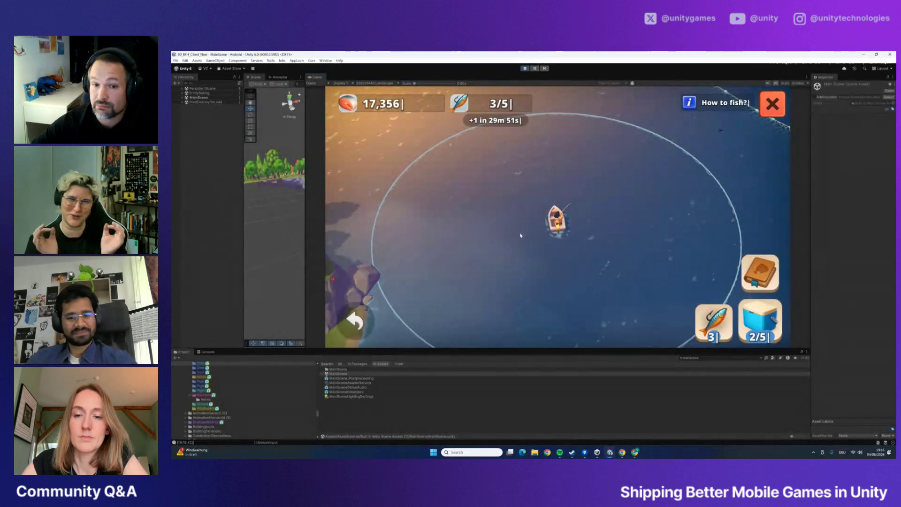
{"action": "left_click", "coordinate": [554, 185]}
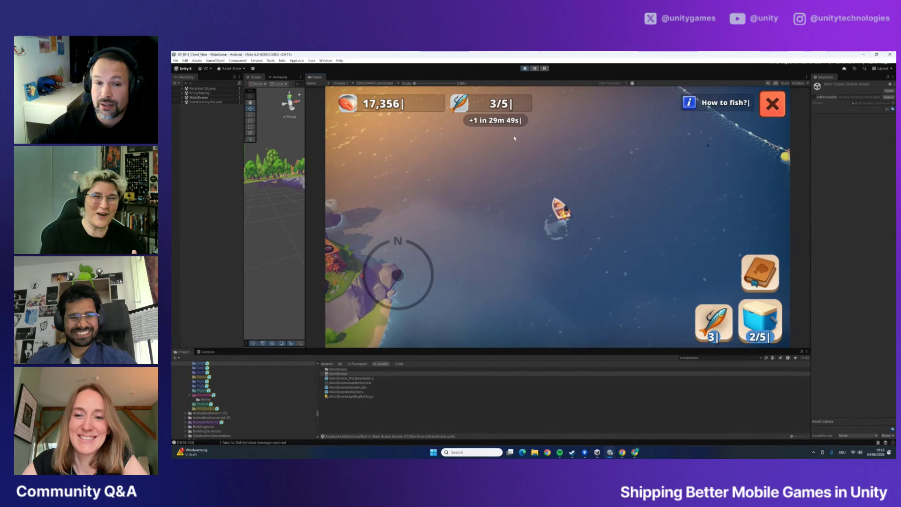
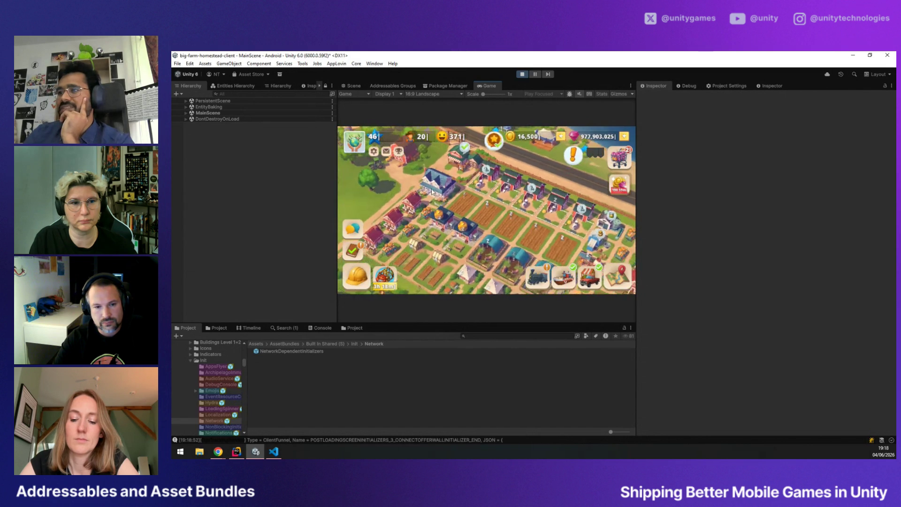
Open and close the Sundale homestead Upgrade dialog, then show the Addressables Groups list
{"action": "left_click", "coordinate": [360, 274]}
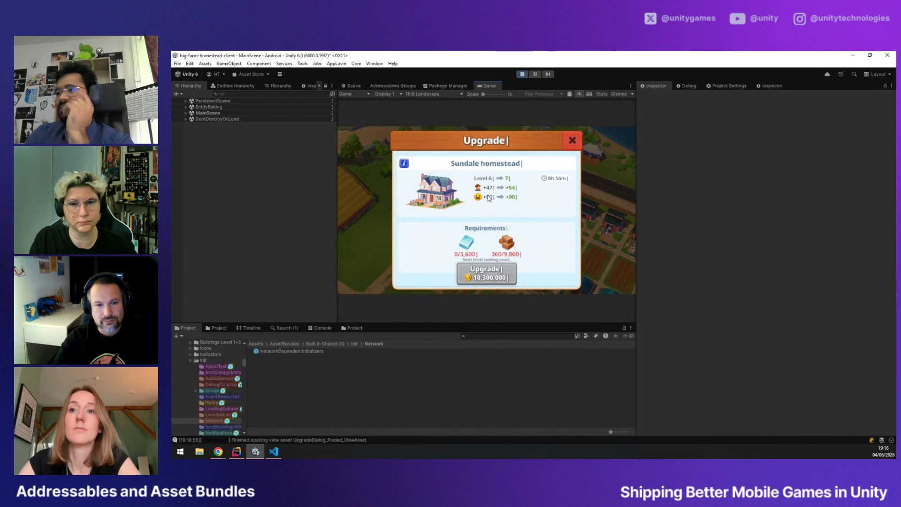
{"action": "left_click", "coordinate": [573, 140]}
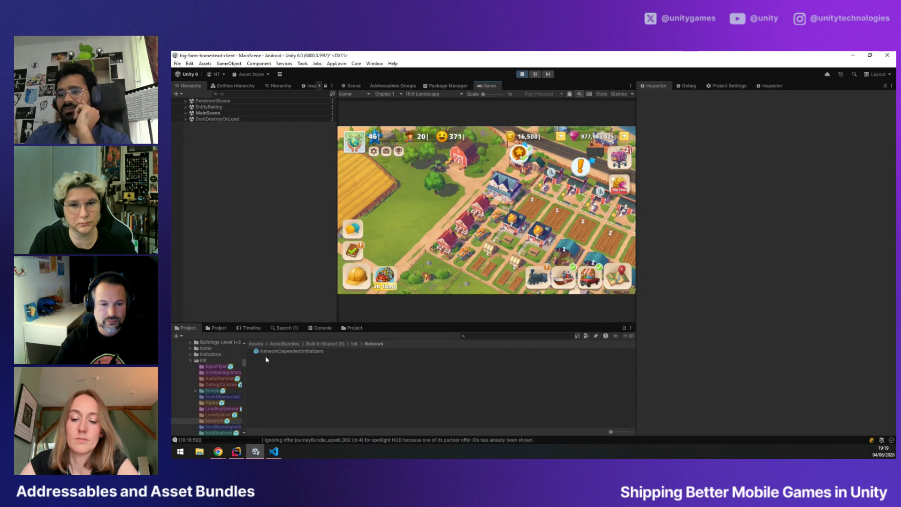
{"action": "left_click", "coordinate": [397, 86]}
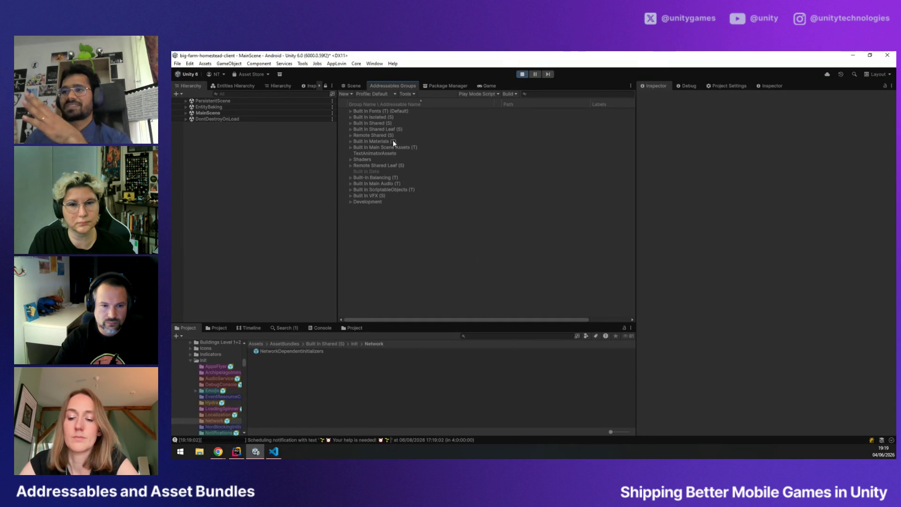
Compare the Built In Materials (T) and Remote Shared (S) groups, then select Remote Shared Leaf (S)
{"action": "left_click", "coordinate": [378, 142]}
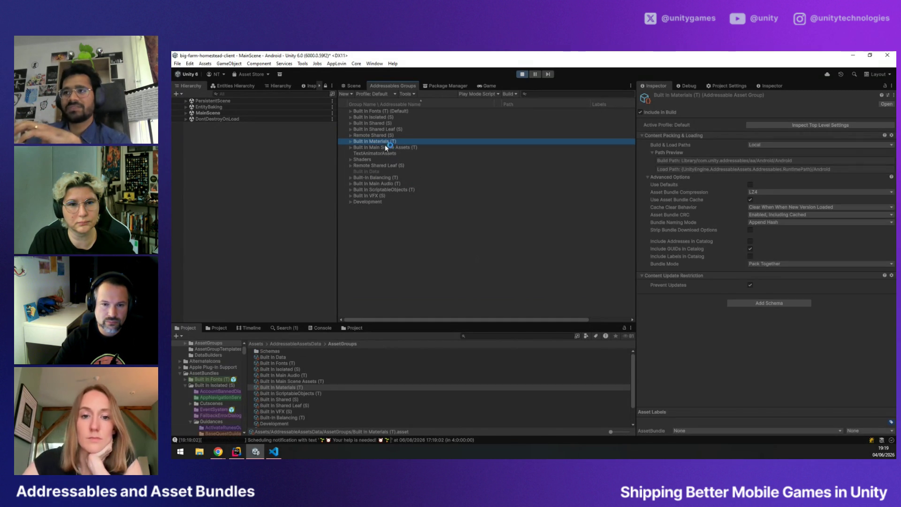
{"action": "left_click", "coordinate": [380, 135]}
{"action": "left_click", "coordinate": [389, 142]}
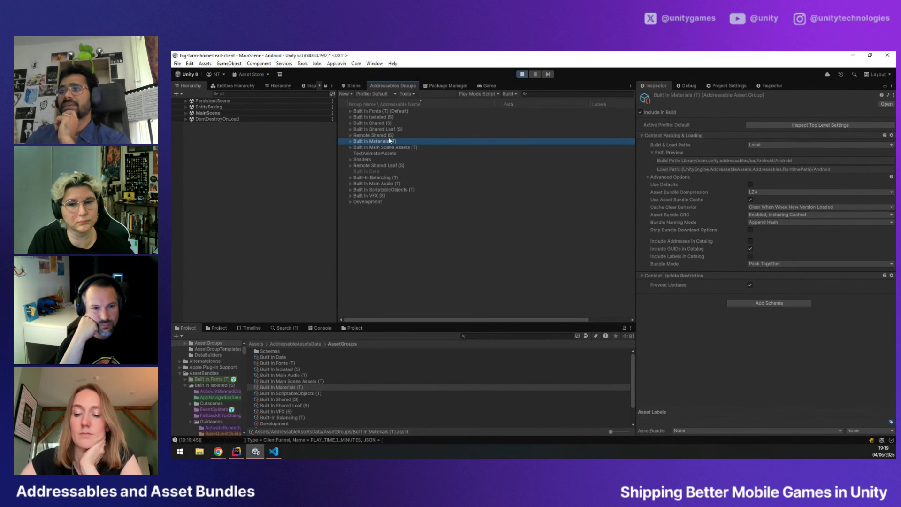
{"action": "left_click", "coordinate": [380, 165]}
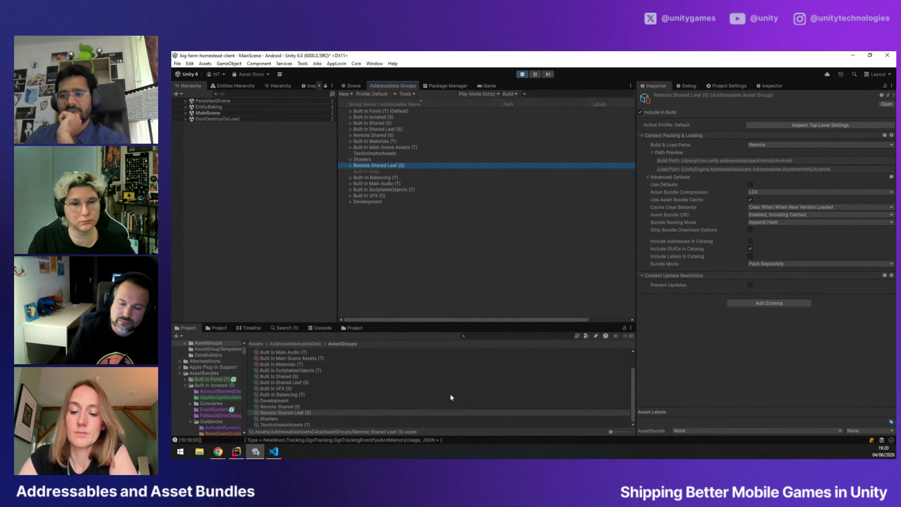
Search the Project panel for lvl1, select the addressable Lvl1 result, then clear the search
{"action": "scroll", "coordinate": [451, 398], "scroll_direction": "up", "scroll_amount": 3}
{"action": "left_click", "coordinate": [493, 338]}
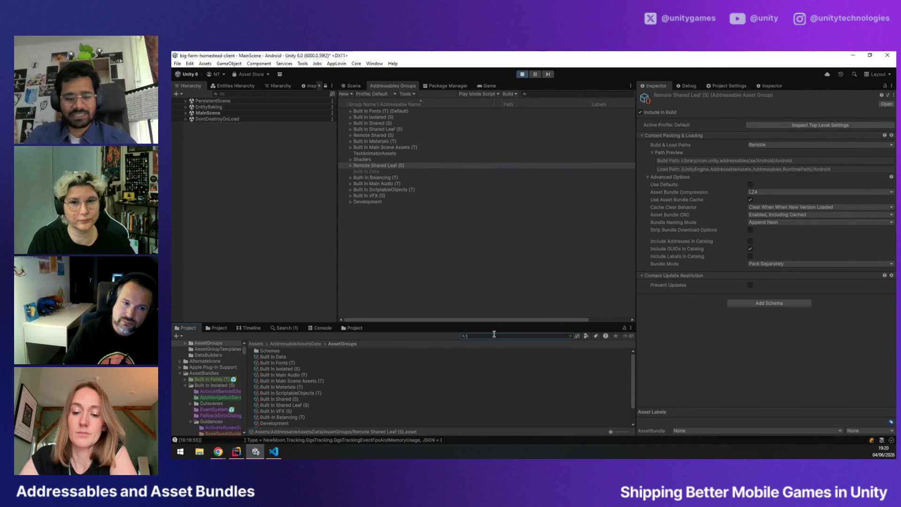
{"action": "type", "text": "1"}
{"action": "key", "text": "Down"}
{"action": "key", "text": "Down"}
{"action": "key", "text": "Down"}
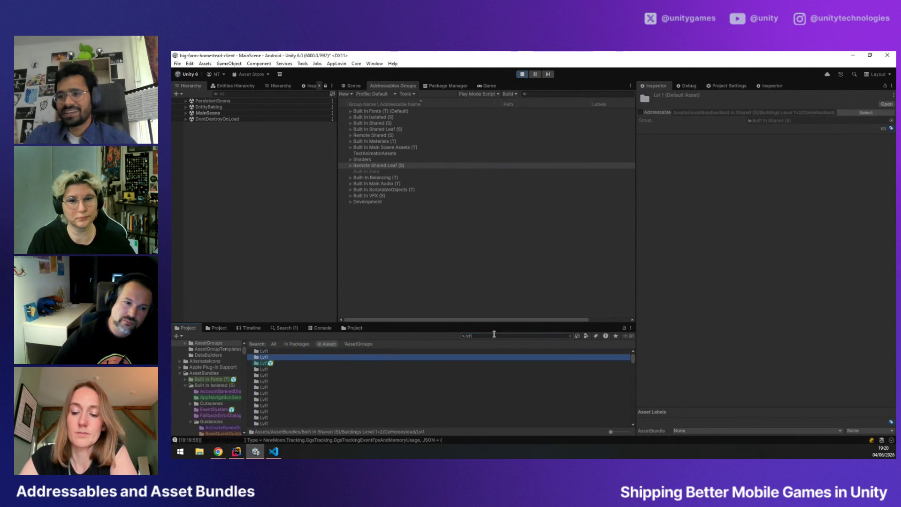
{"action": "key", "text": "Escape"}
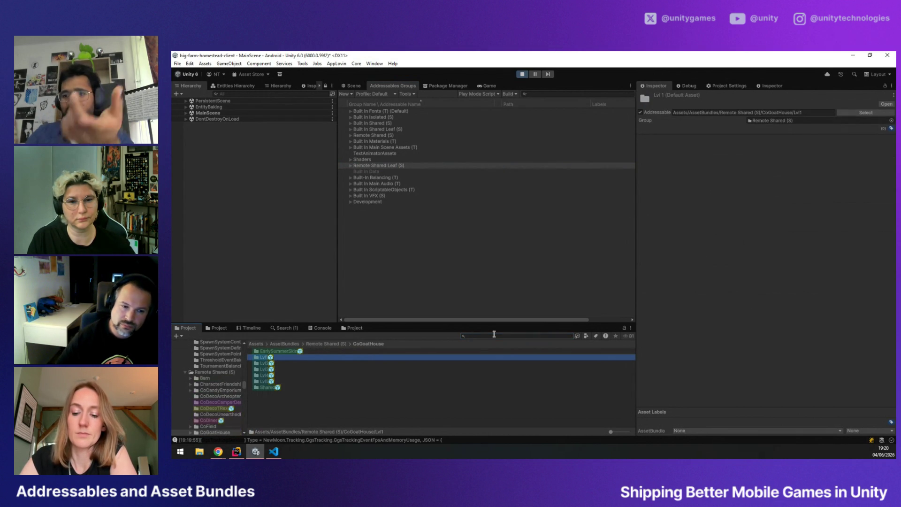
Inspect the addressable settings of the CoGoatHouse Lvl4 and Lvl1 folders
{"action": "left_click", "coordinate": [341, 388]}
{"action": "key", "text": "Up"}
{"action": "key", "text": "Up"}
{"action": "key", "text": "Up"}
{"action": "key", "text": "Up"}
{"action": "key", "text": "Up"}
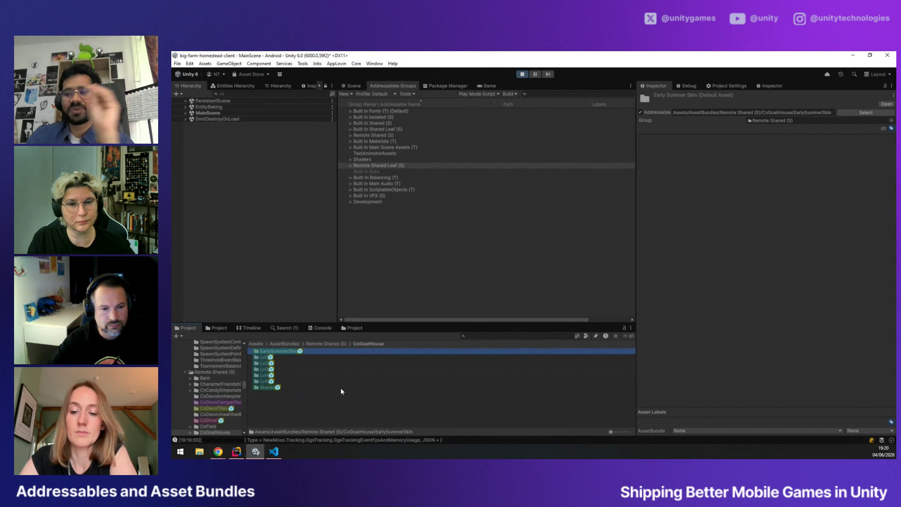
{"action": "key", "text": "Down"}
{"action": "key", "text": "Down"}
{"action": "key", "text": "Down"}
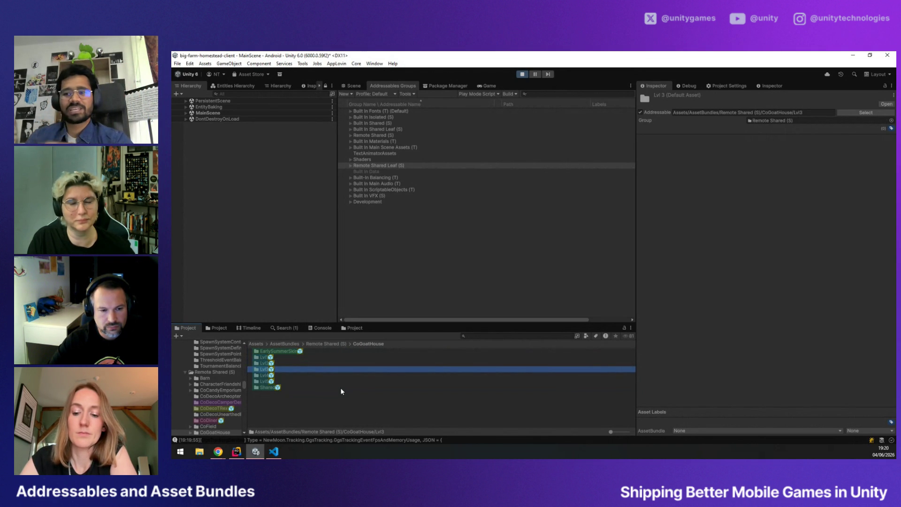